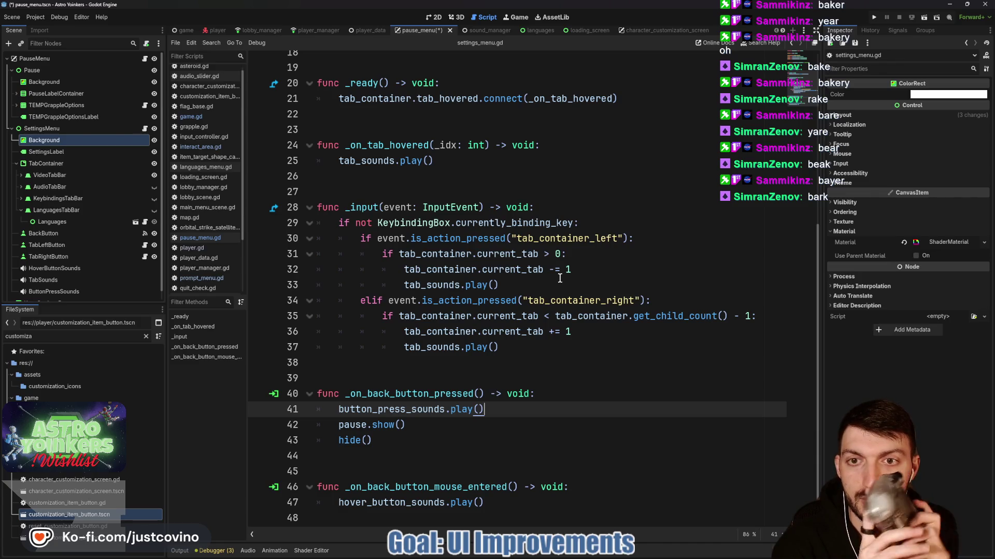
Switch to the 2D view to see the pause_menu scene's Settings panel with its Video tab.
click(434, 17)
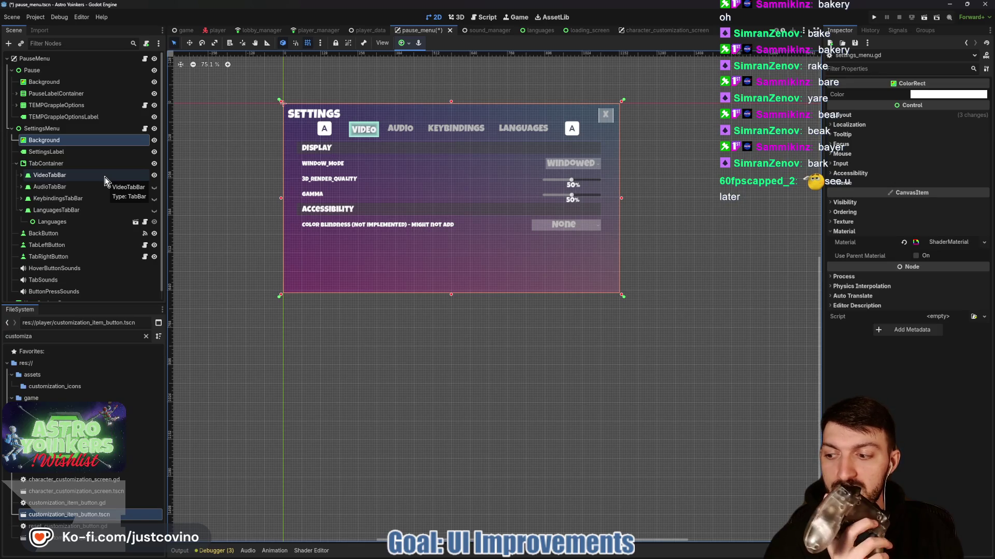
Expand VideoTabBar and inspect the MarginContainer margins, VBoxContainer separation and WindowContainer layout.
click(21, 176)
click(37, 186)
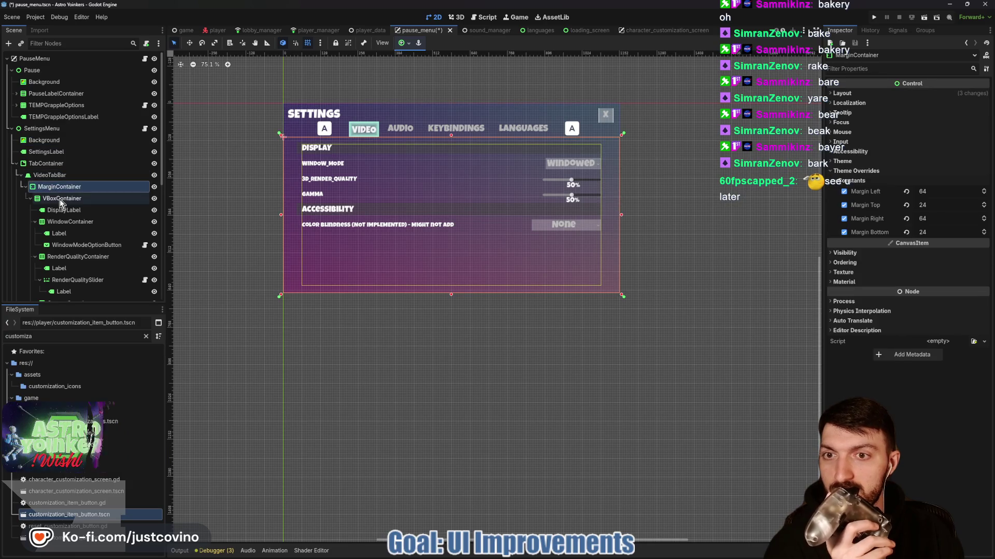
click(61, 200)
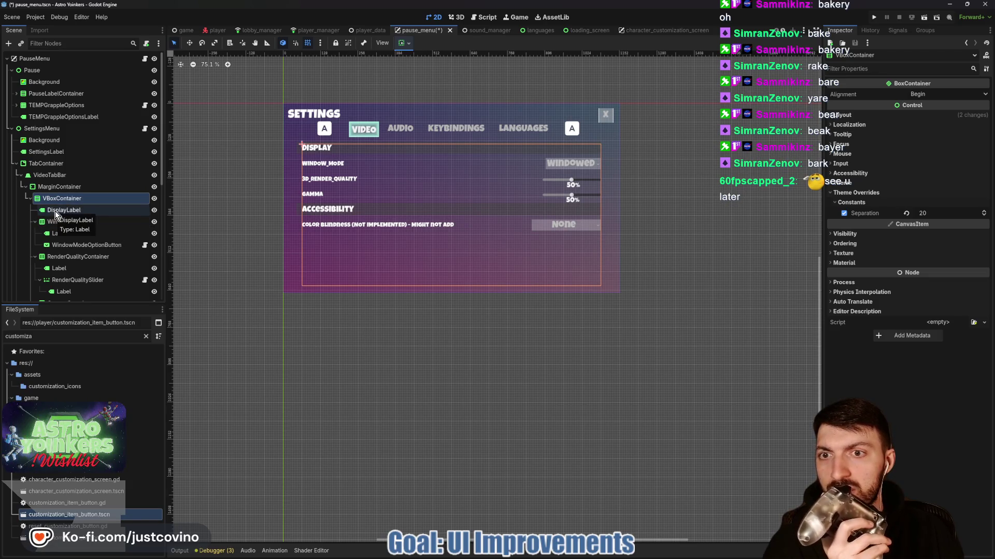
click(50, 223)
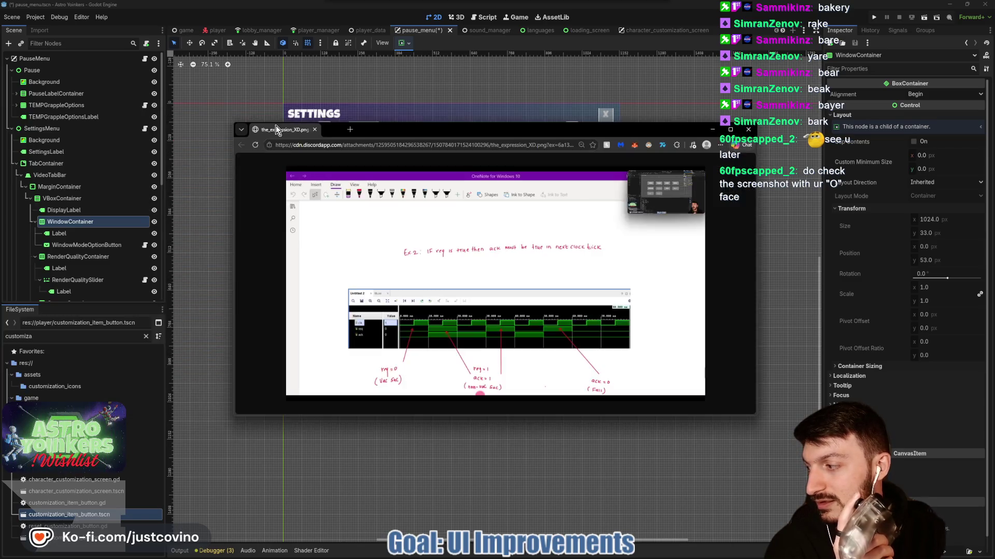
View the the_expression_XD.png screenshot at full size, then close the Chrome window.
click(630, 188)
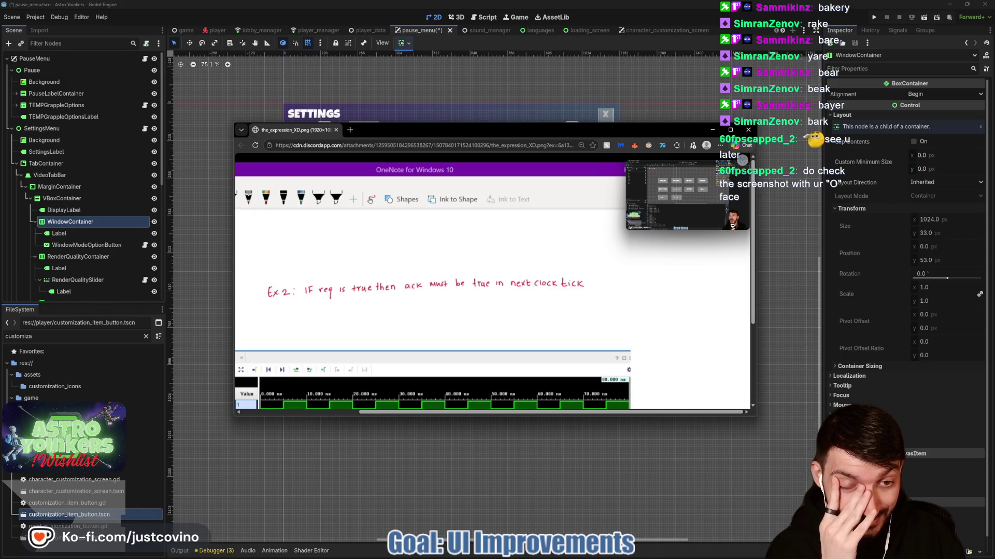
click(336, 130)
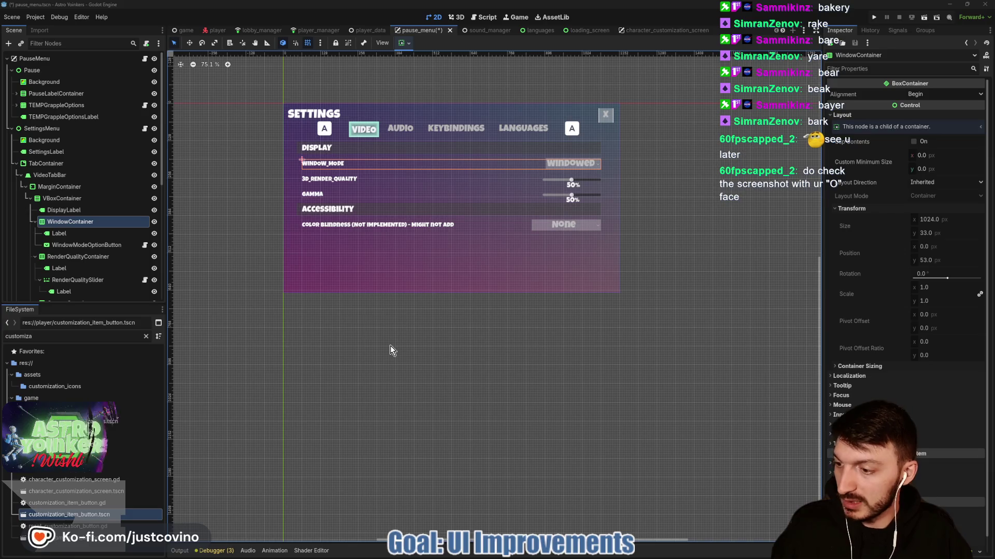
Save the pause_menu scene and open the RenderQualitySlider's script.
key(ctrl+s)
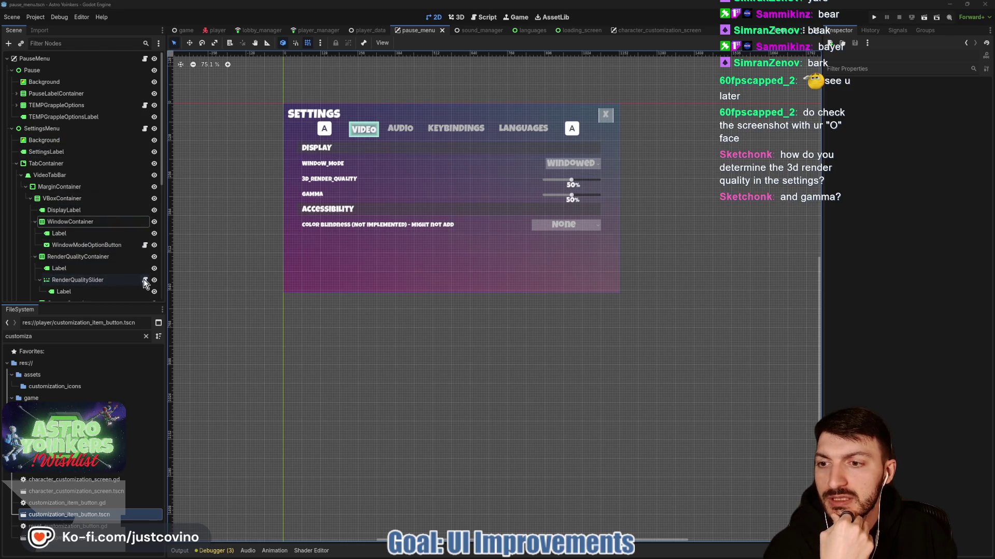
click(144, 281)
click(477, 201)
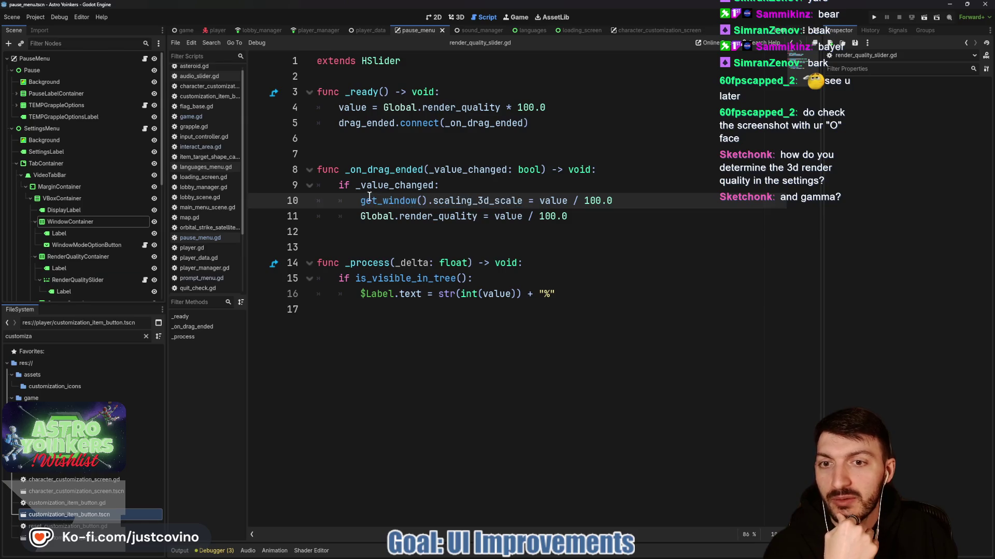
drag(368, 202, 523, 201)
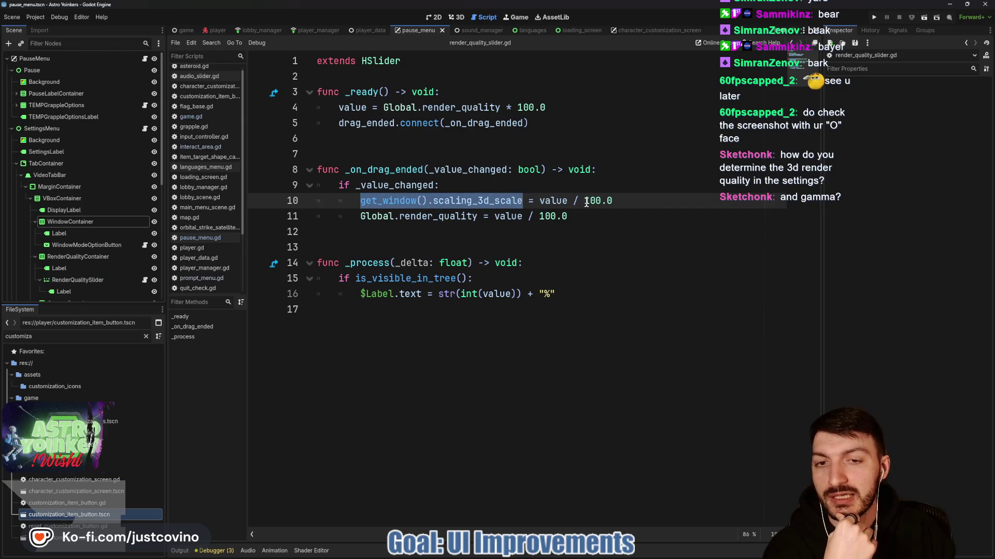
click(558, 201)
drag(611, 200, 426, 202)
click(408, 218)
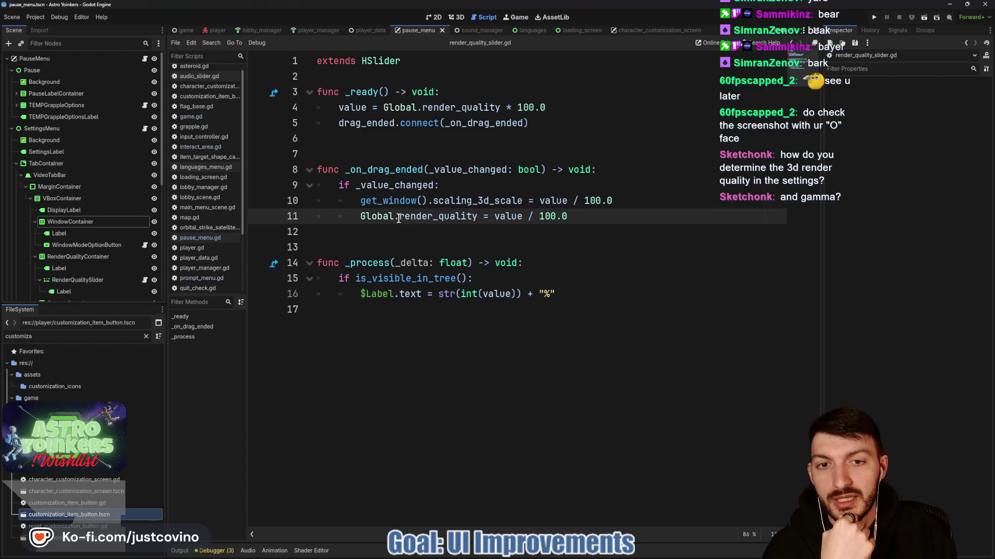
drag(338, 217, 567, 216)
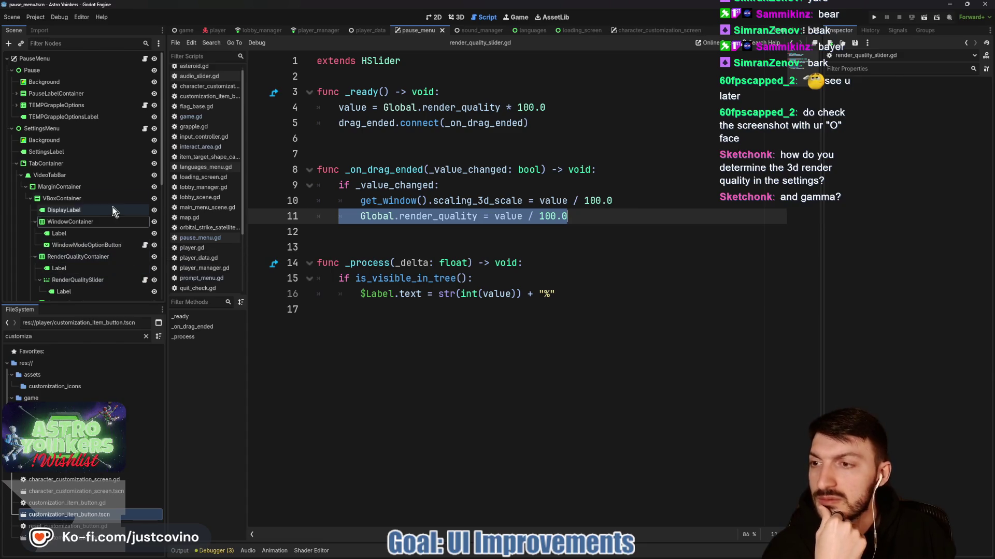
scroll(114, 207, down, 2)
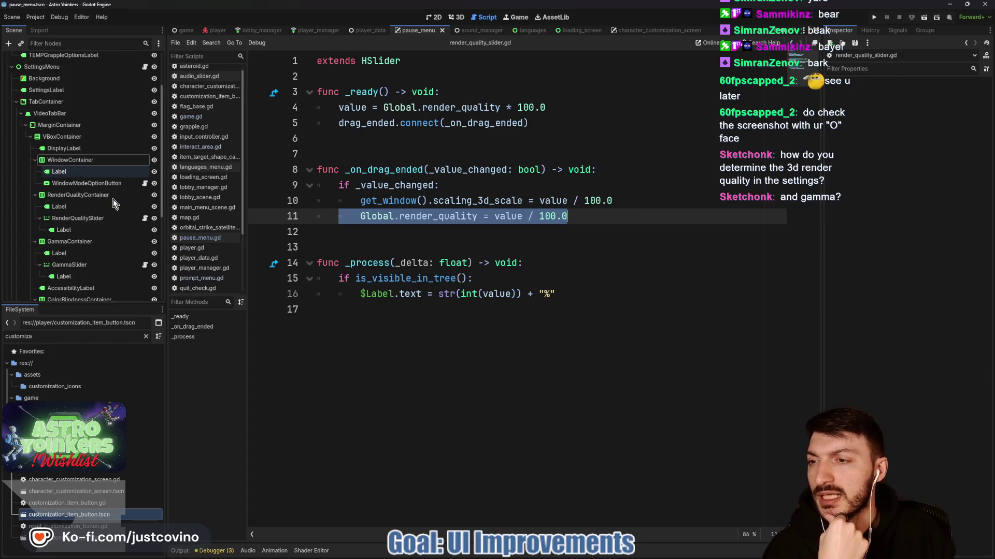
click(145, 266)
click(394, 171)
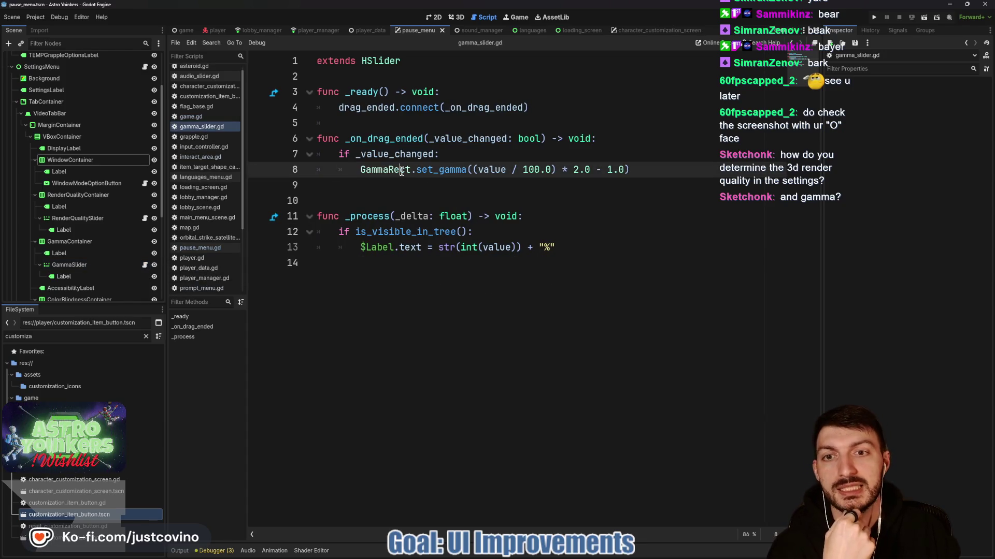
double_click(401, 170)
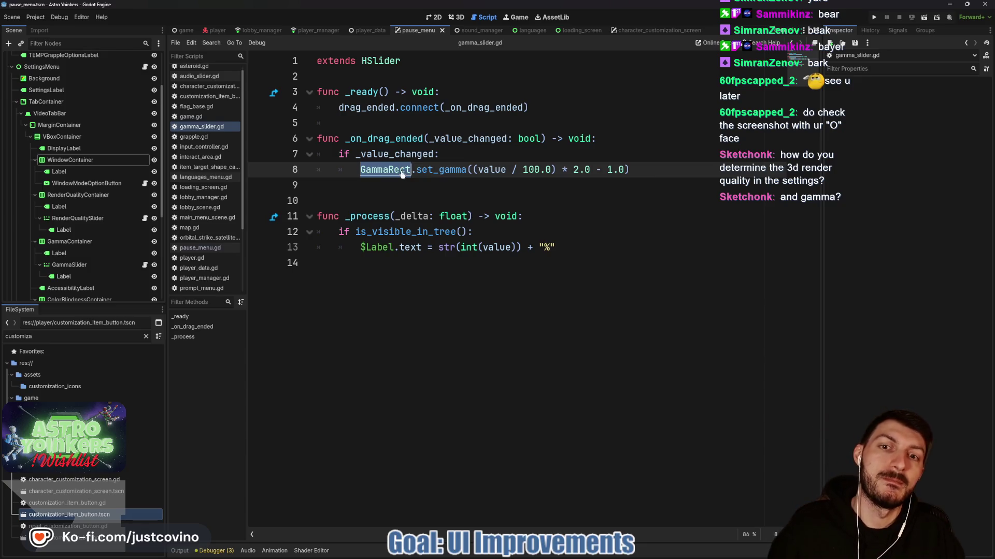
ctrl+click(401, 171)
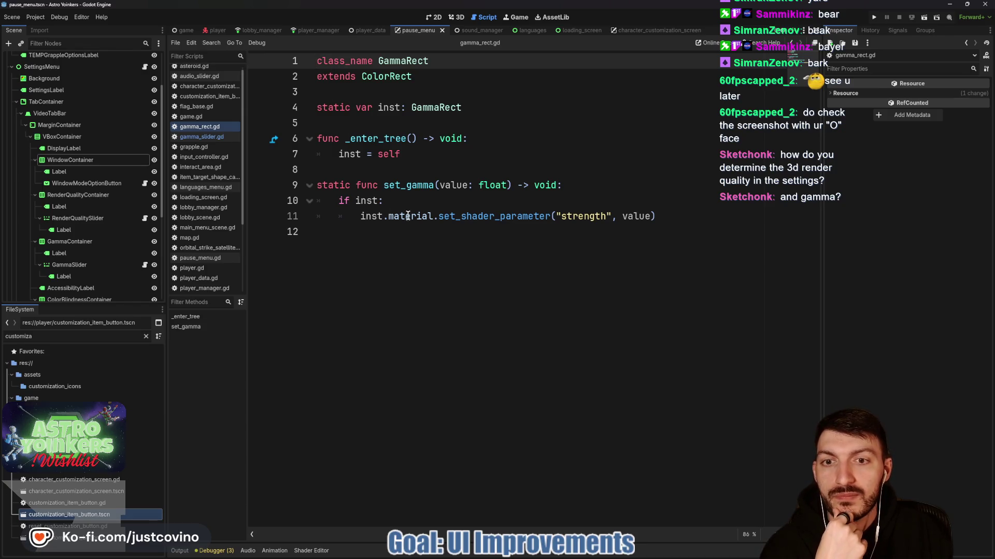
drag(356, 216, 691, 237)
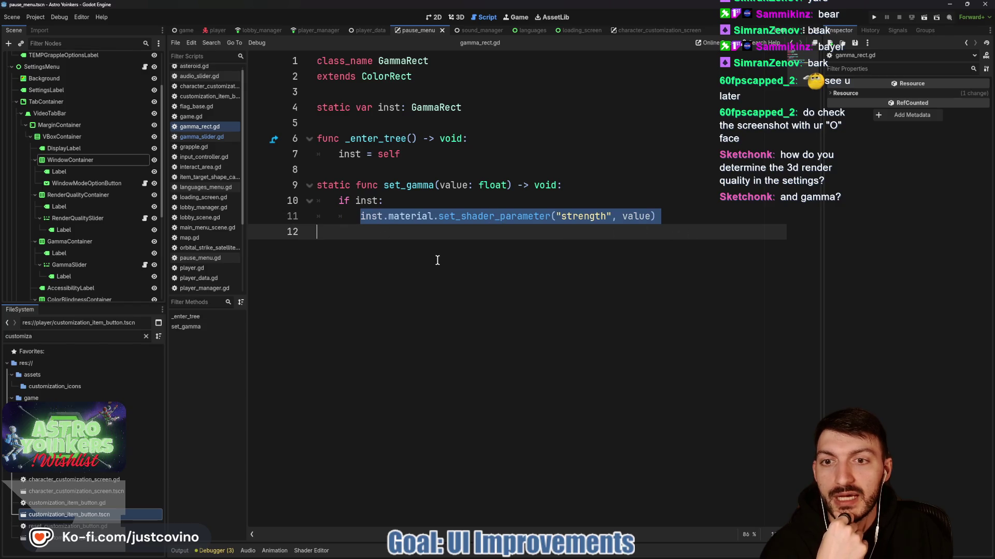
click(420, 237)
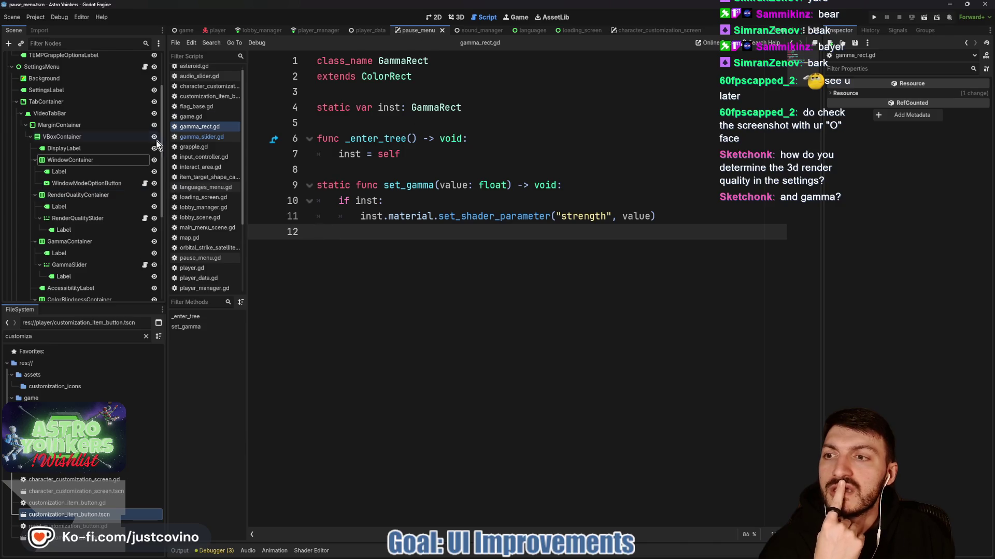
scroll(148, 99, up, 3)
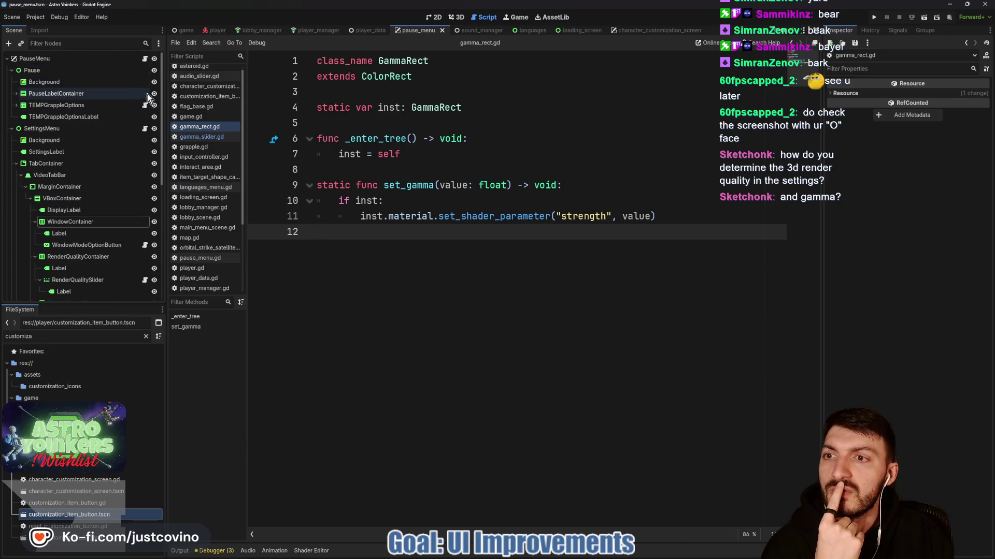
click(144, 129)
click(434, 17)
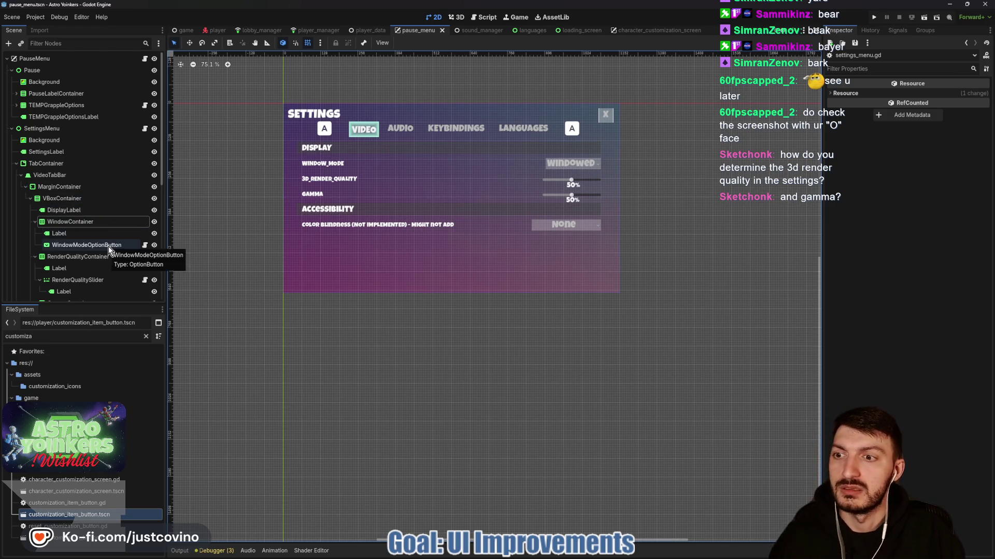
Review the signals of RenderQualitySlider and TabContainer in the Signals dock.
click(92, 279)
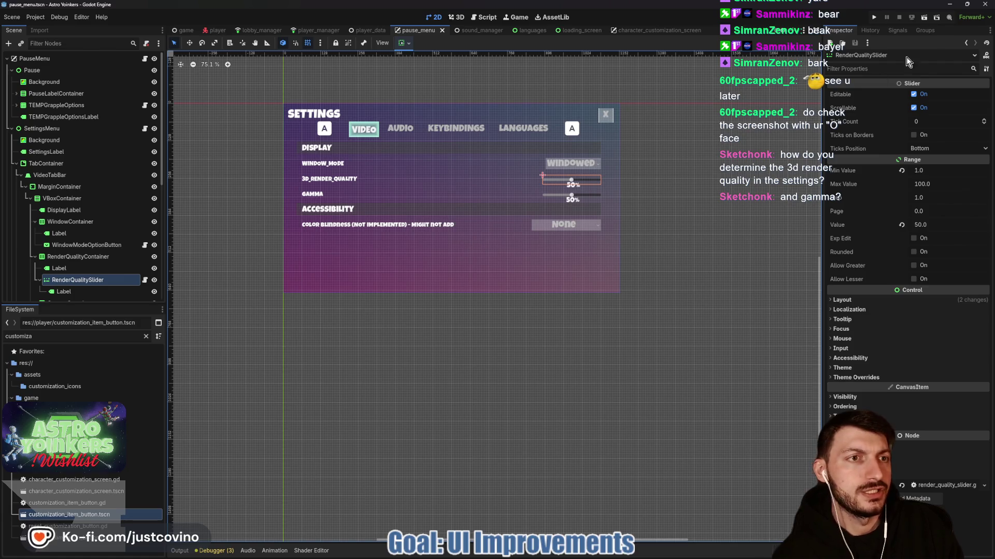
click(896, 30)
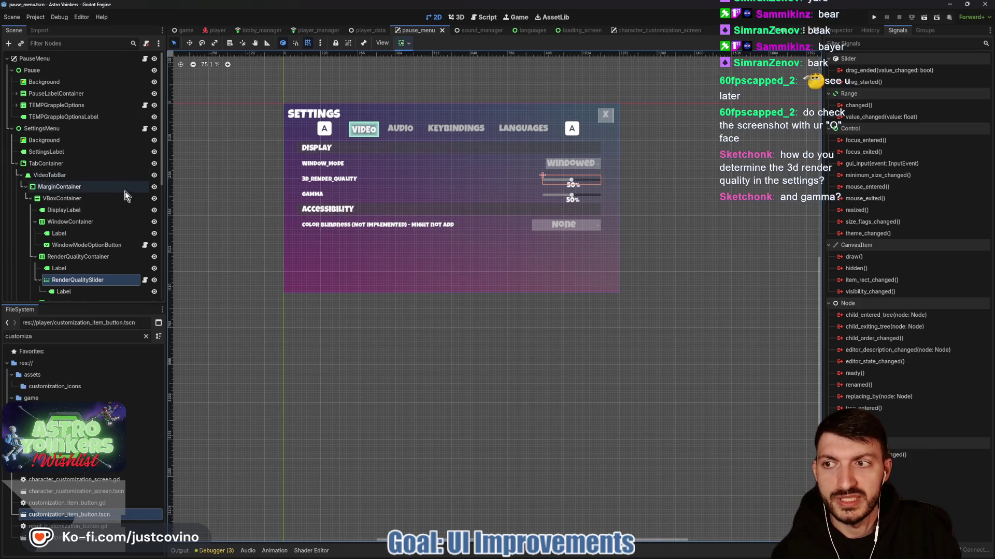
click(79, 164)
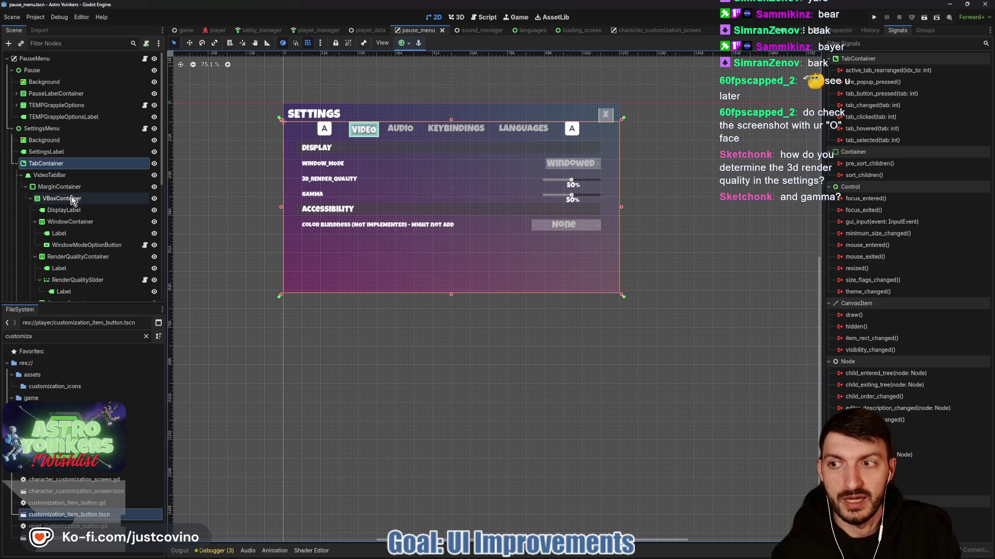
Preview the Audio tab, restore the Video tab, then open settings_menu.gd and the Controller Support page.
click(26, 187)
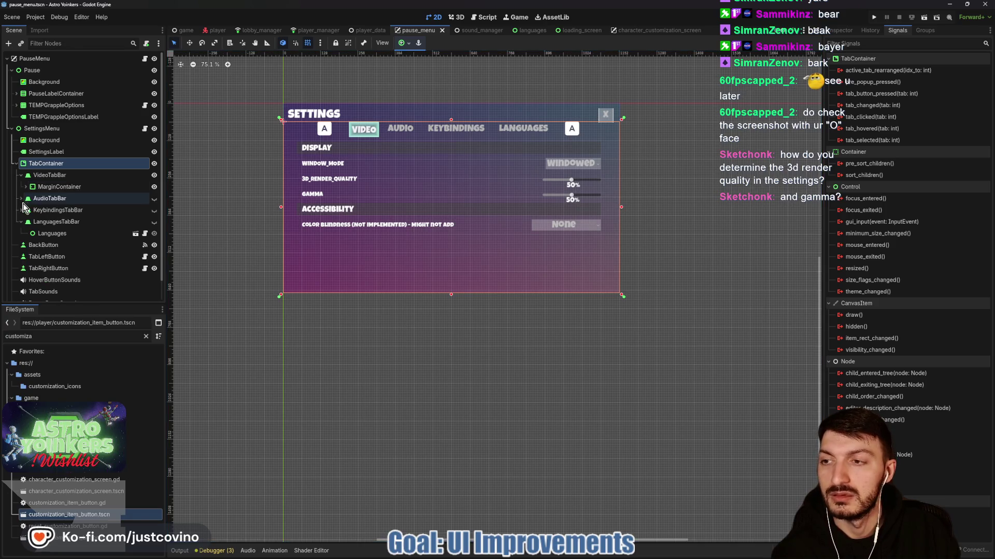
click(155, 199)
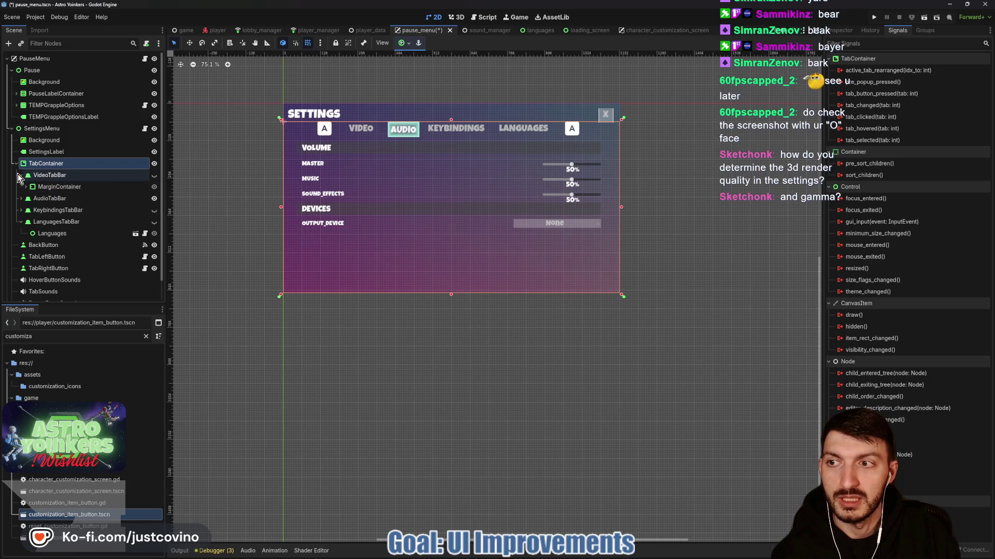
click(21, 175)
click(155, 176)
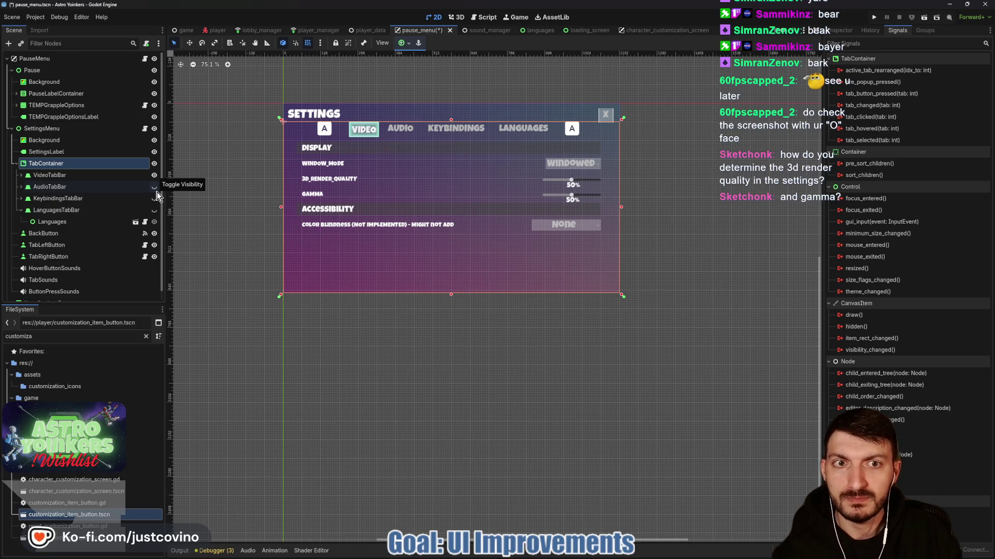
click(144, 129)
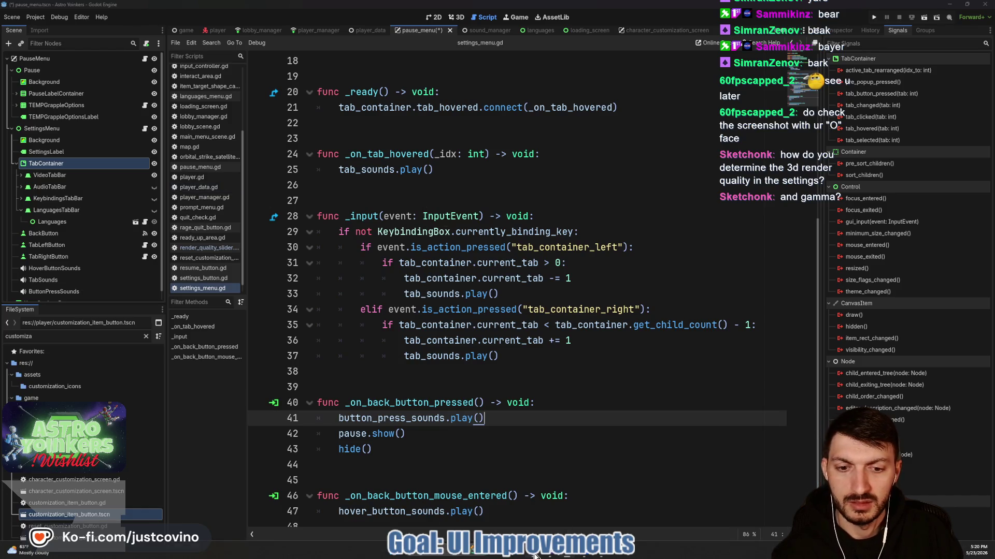
click(437, 557)
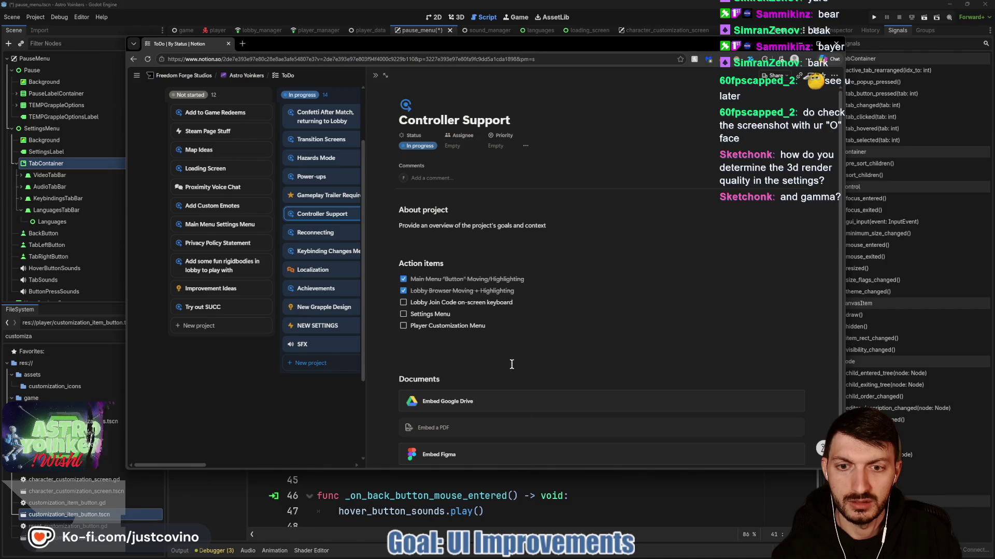
Append '→ Use Focus' to the Player Customization and Settings Menu to-dos, then return to Godot.
click(501, 327)
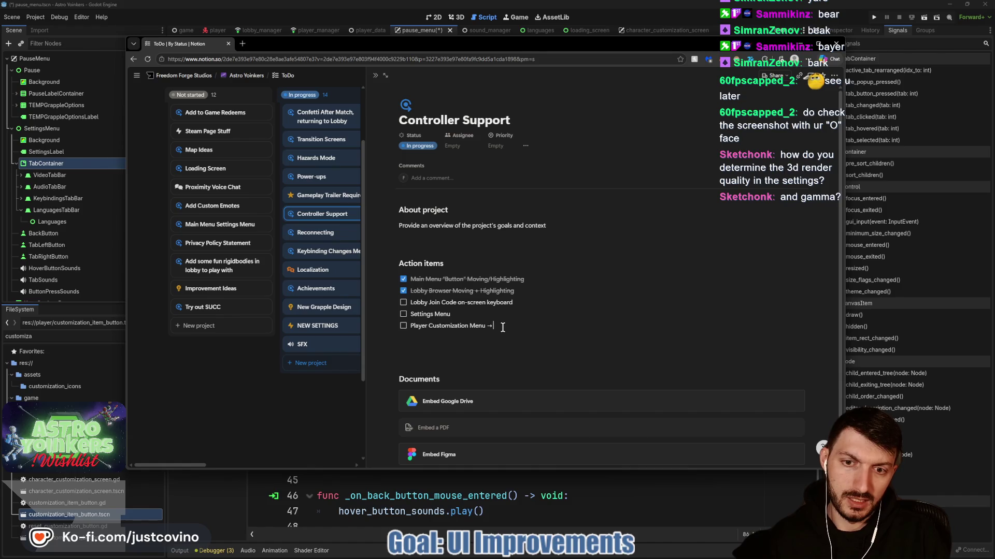
key(BackSpace)
text(-> Us)
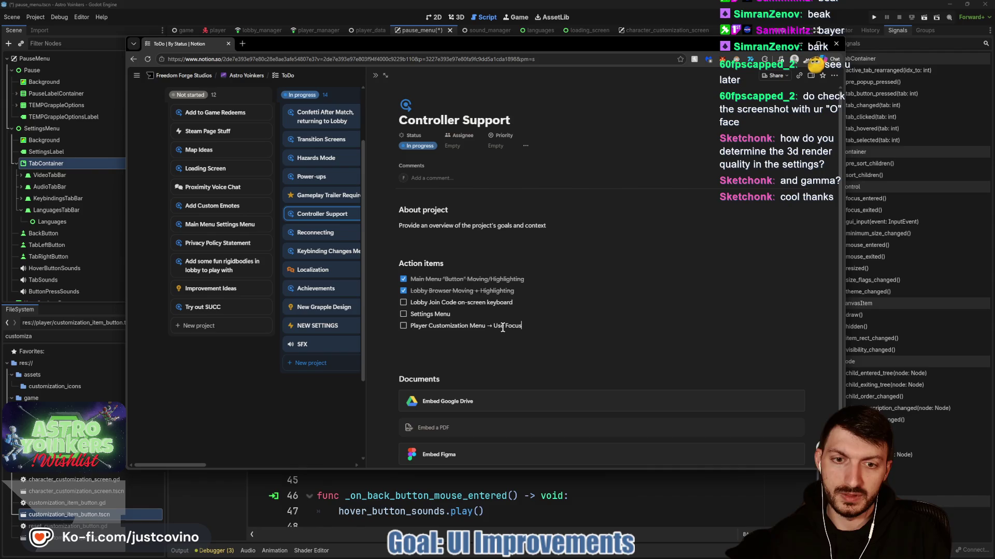
text( -> U)
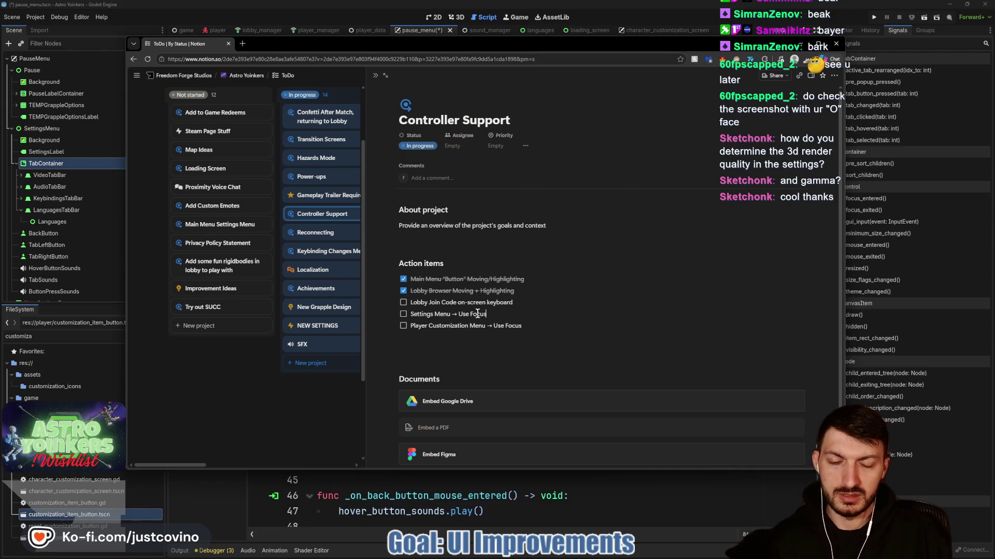
key(alt+Tab)
key(ctrl+s)
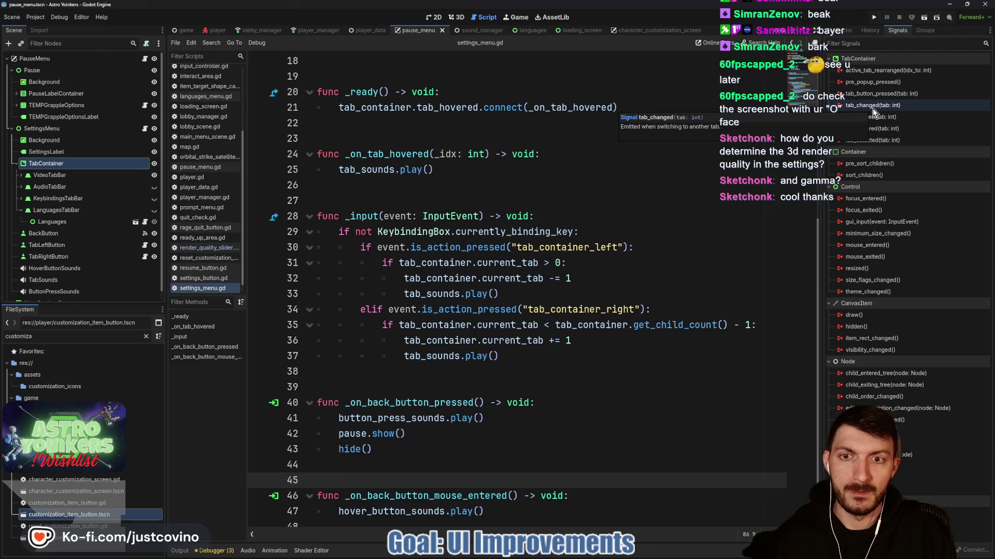
Connect TabContainer's tab_changed signal to a new handler on SettingsMenu.
double_click(874, 108)
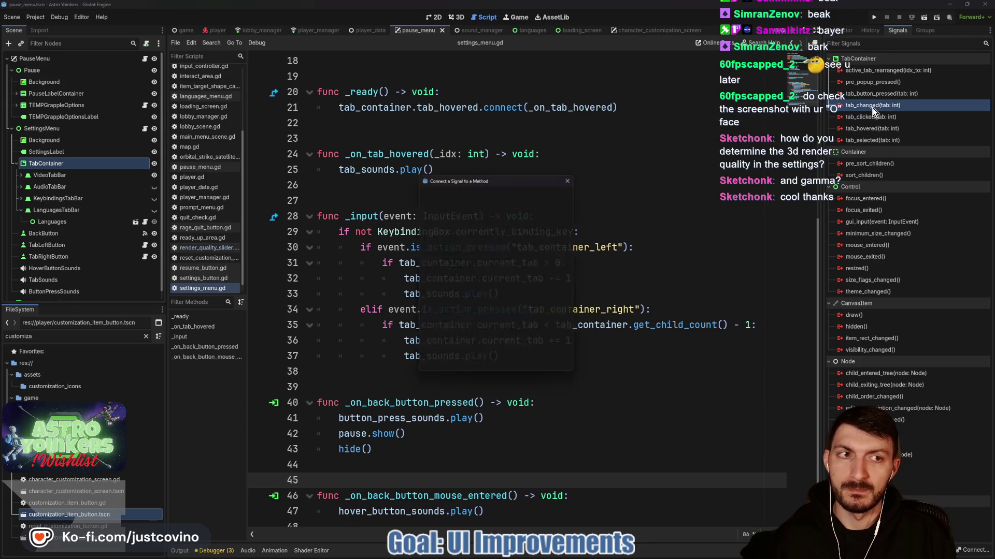
scroll(503, 275, up, 3)
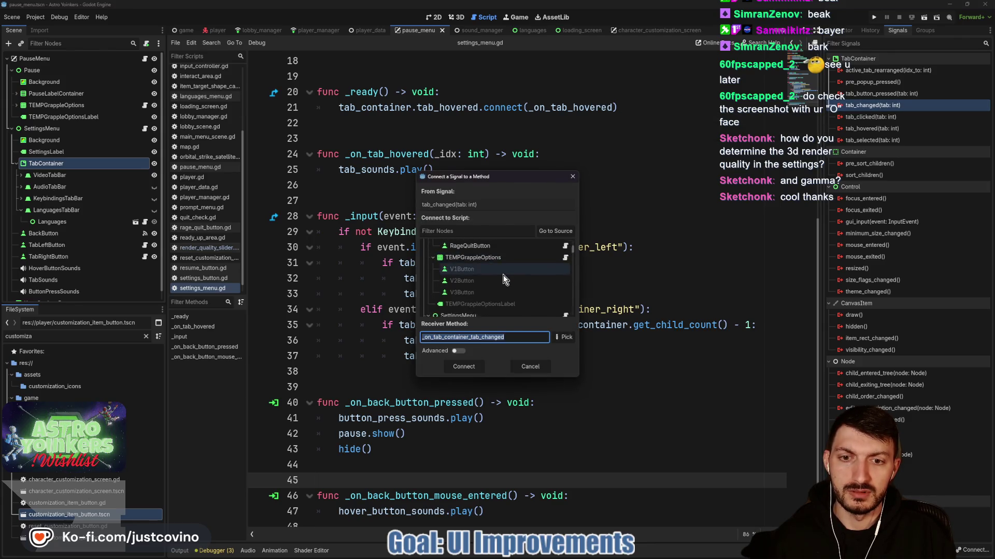
scroll(503, 281, down, 3)
click(468, 278)
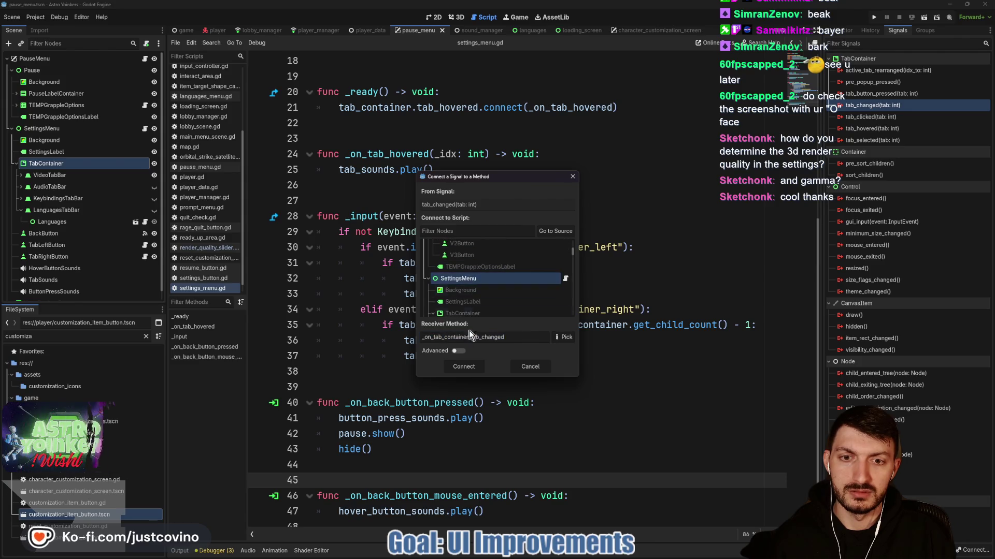
click(464, 367)
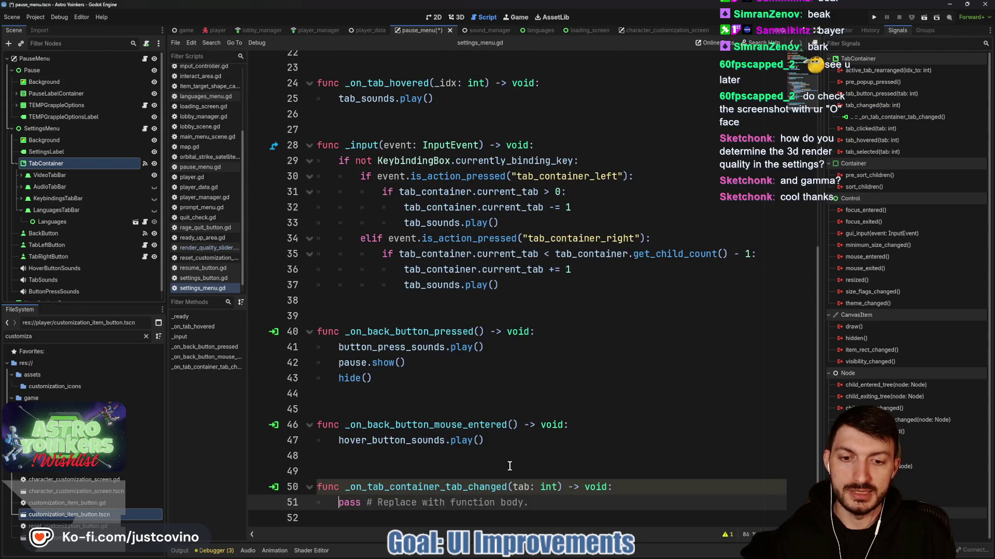
Replace the handler's pass with tab_container.get_tab_control(tab).
drag(542, 508, 338, 505)
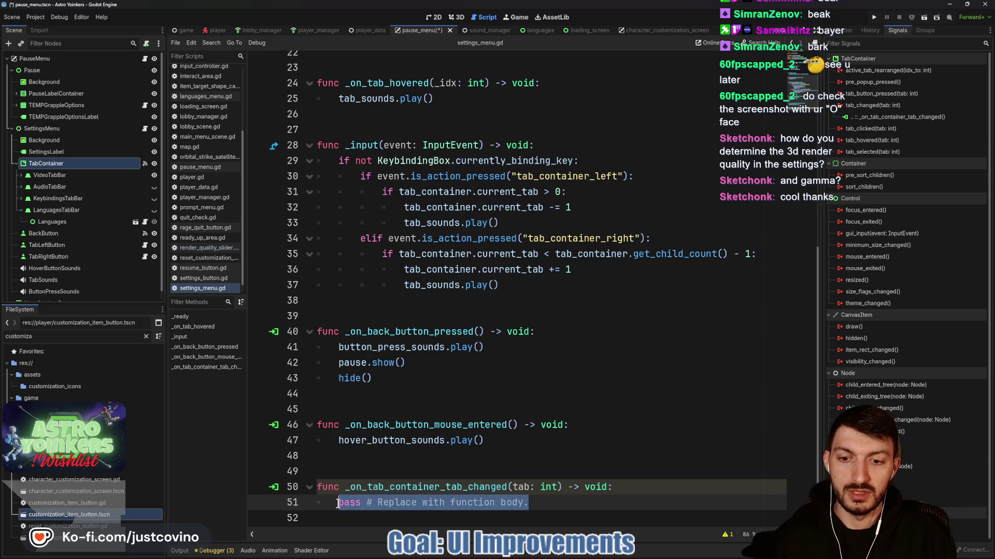
text(ta)
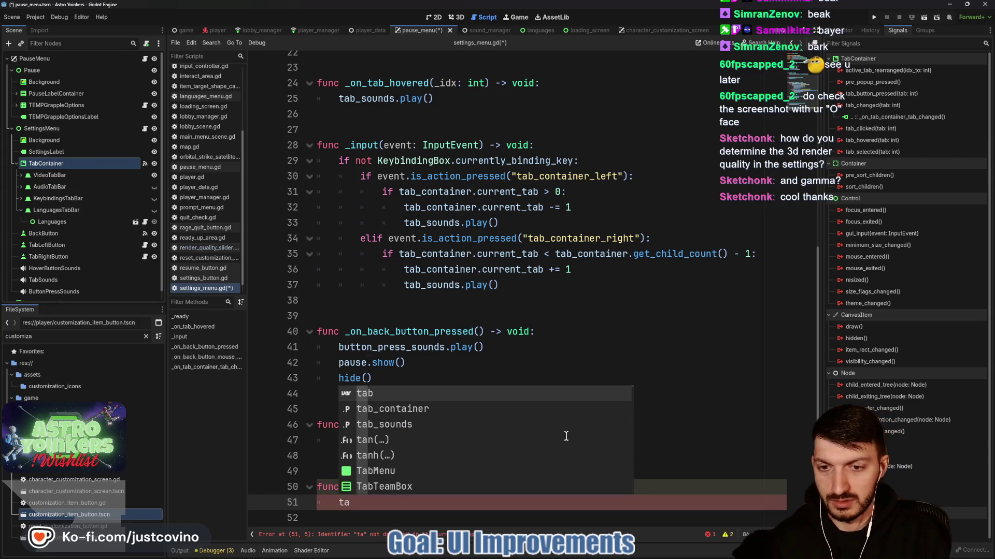
key(Return)
text(.g)
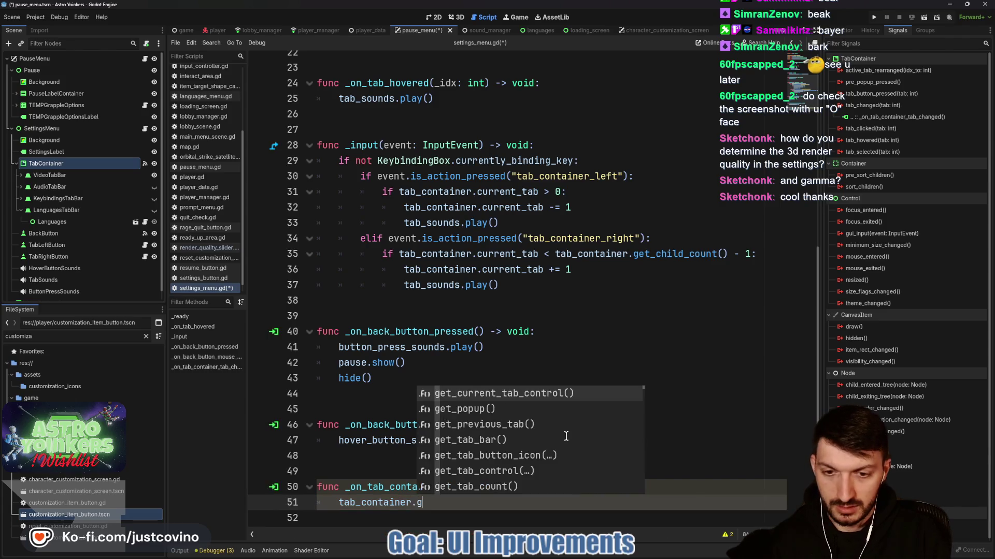
text(et_t)
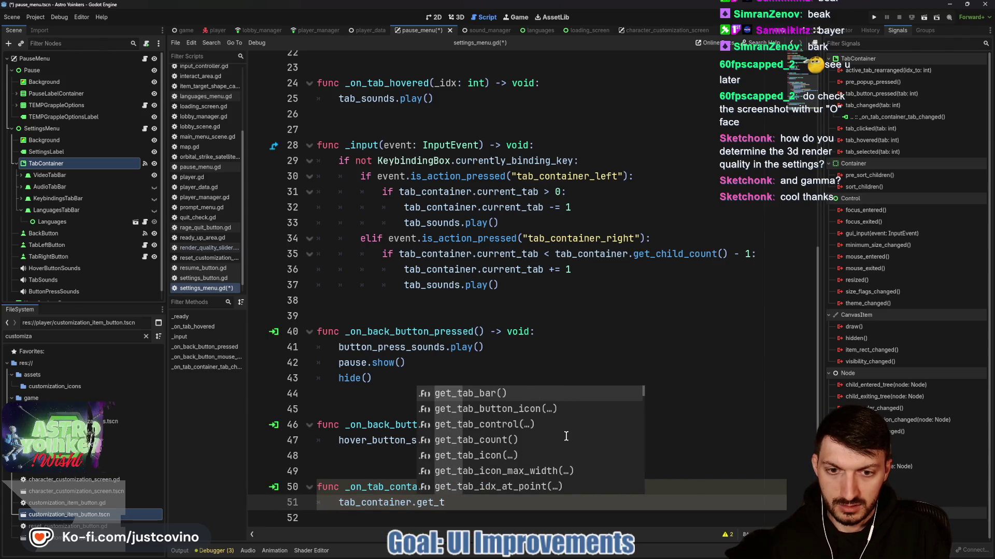
text(ab)
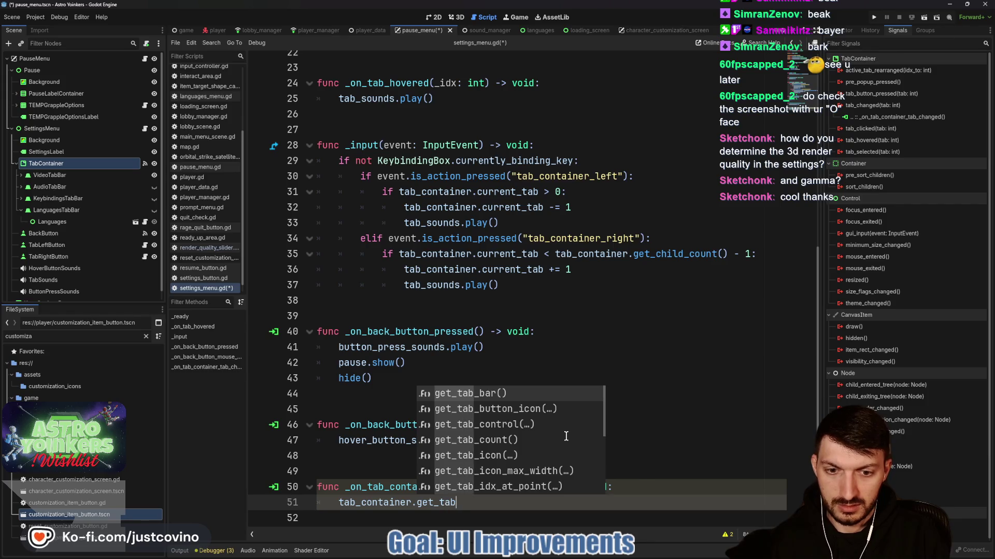
key(Down)
key(Down)
key(Down)
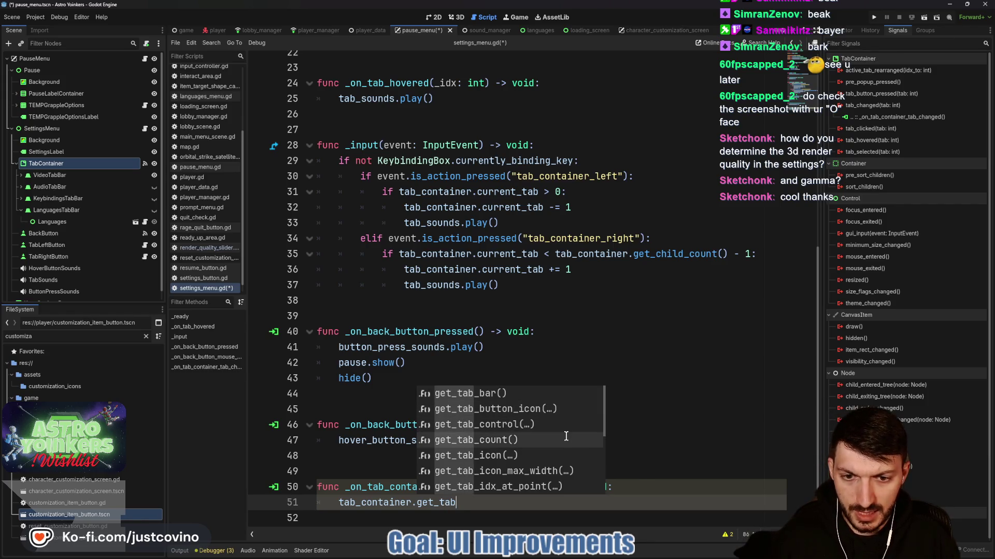
key(Up)
key(Return)
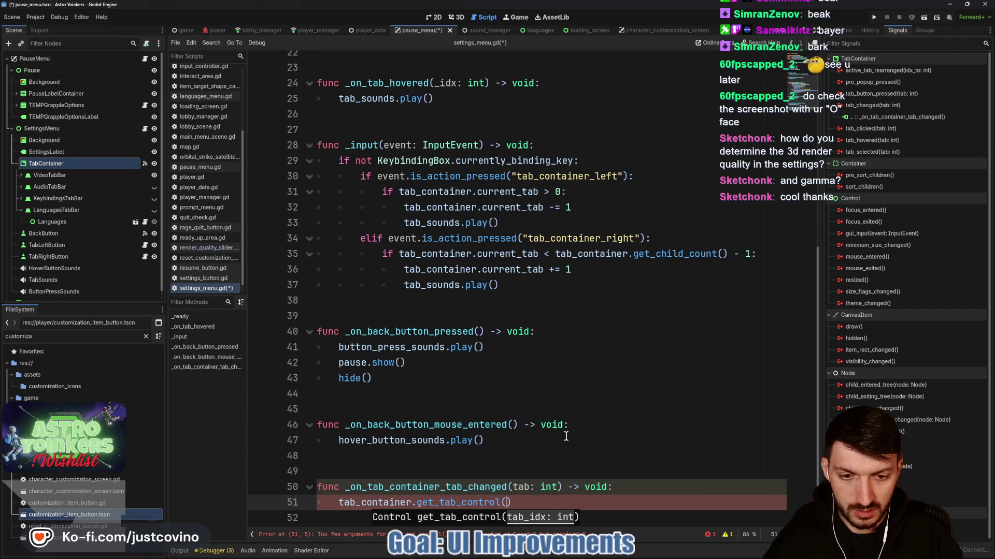
text(tab)
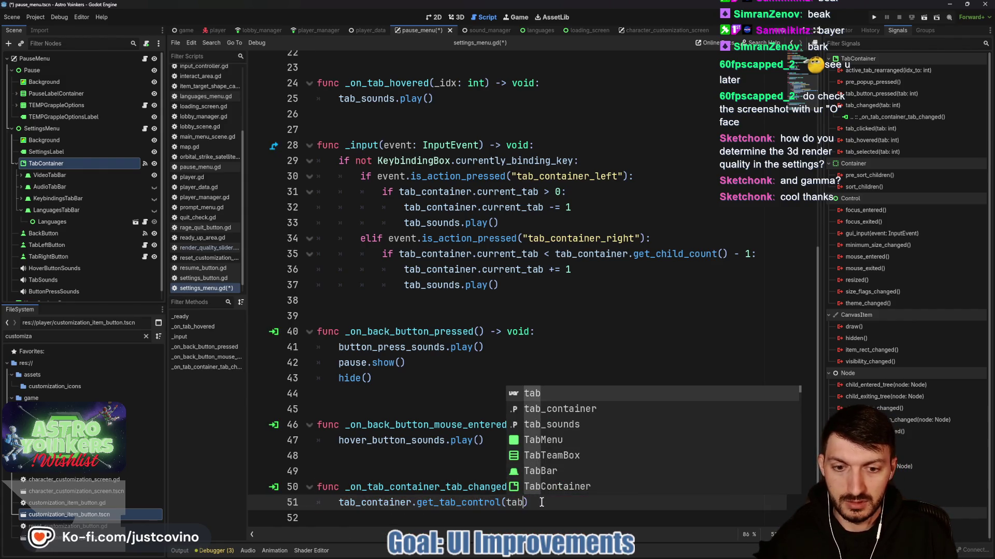
text())
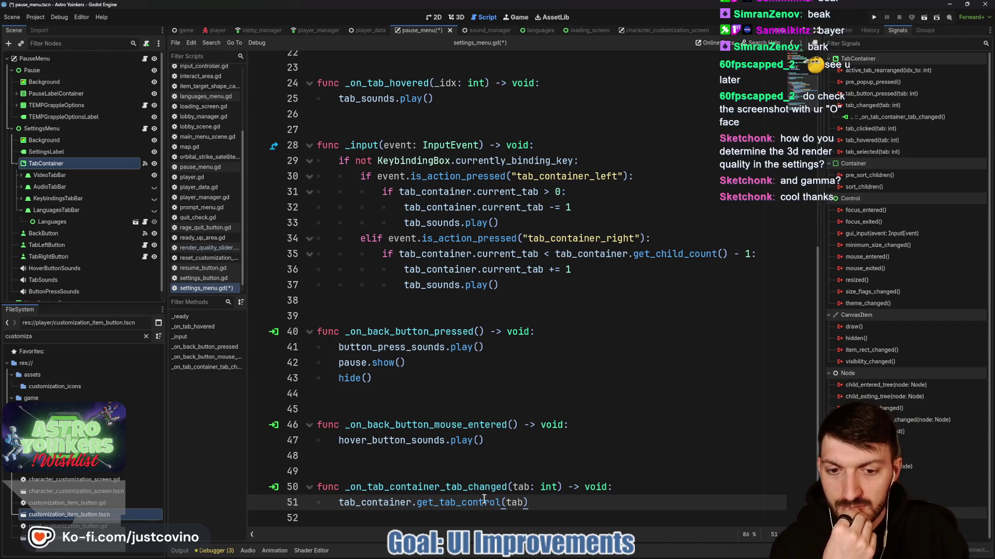
Expand VideoTabBar and MarginContainer and review the TabContainer's properties in the Inspector.
mouse_move(472, 500)
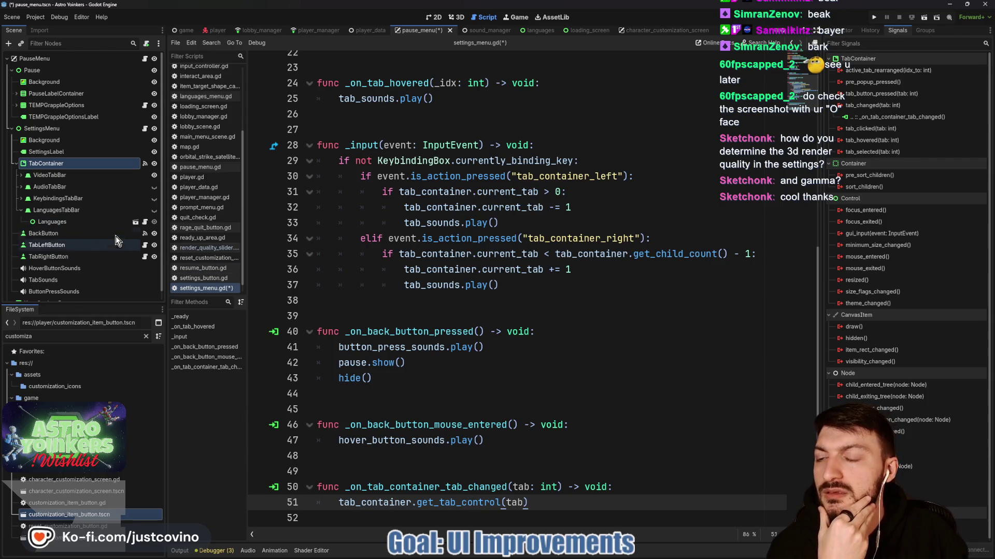
click(21, 175)
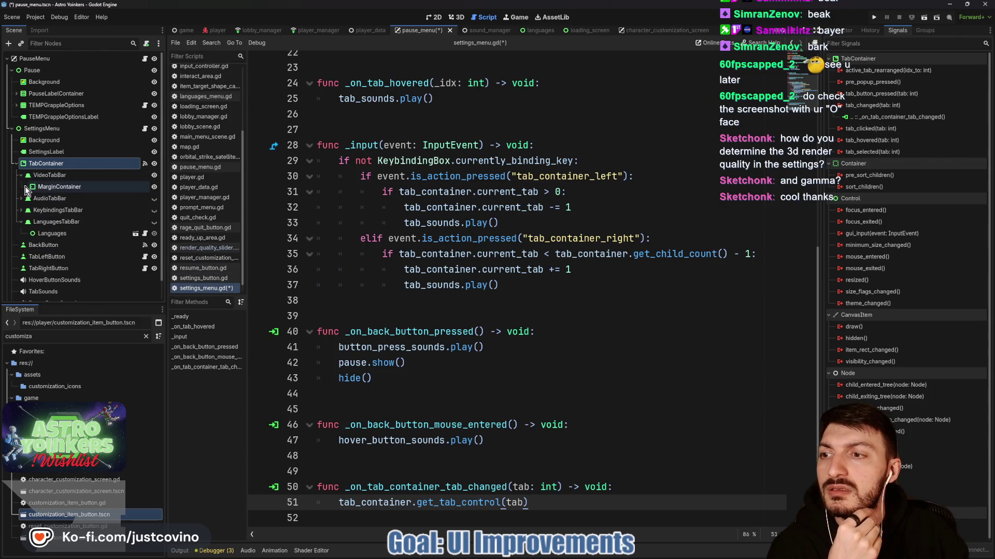
click(24, 187)
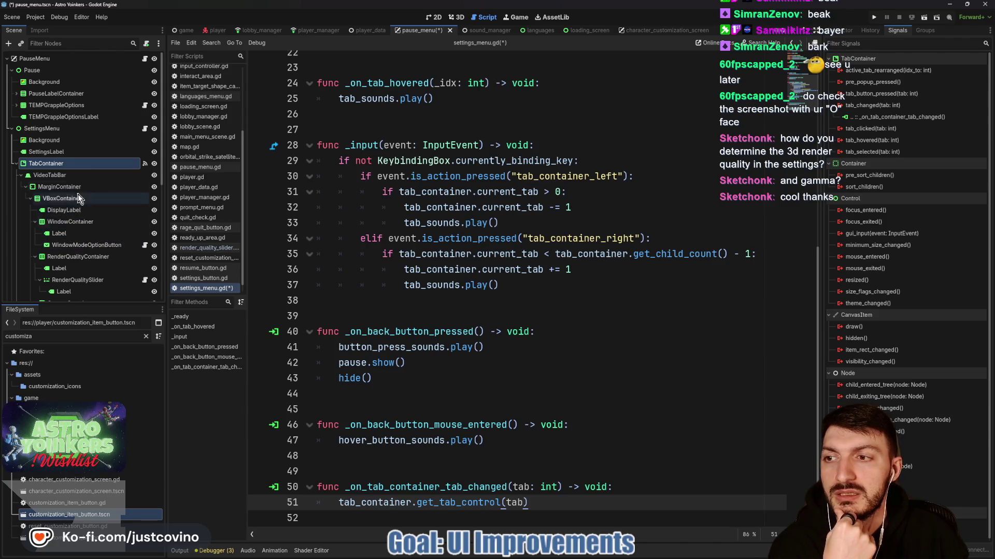
click(846, 32)
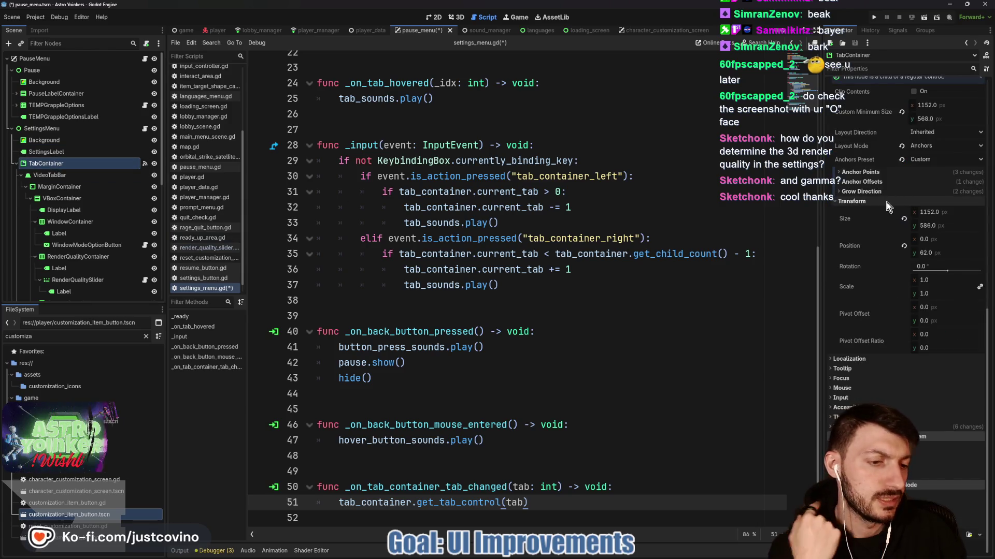
scroll(881, 209, up, 3)
scroll(883, 212, up, 8)
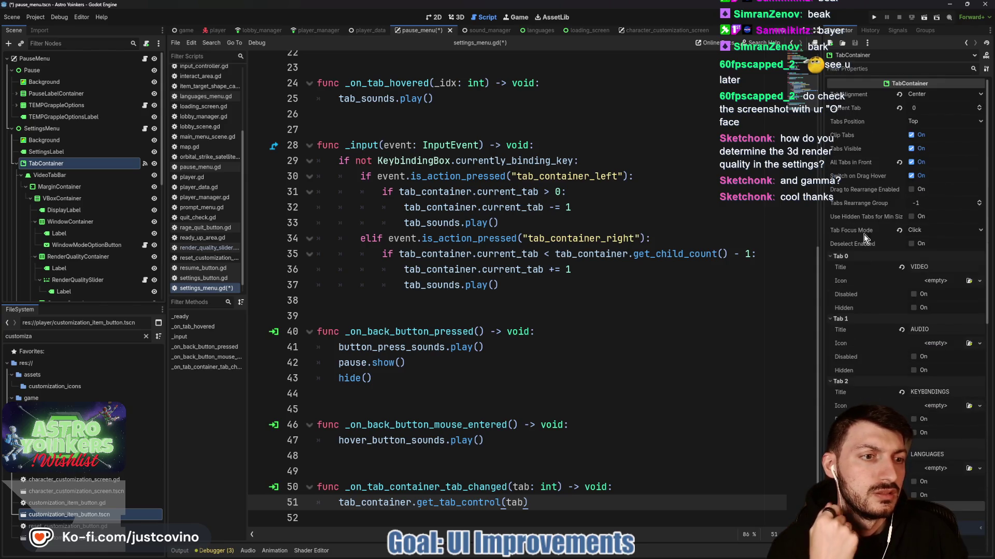
scroll(858, 272, down, 3)
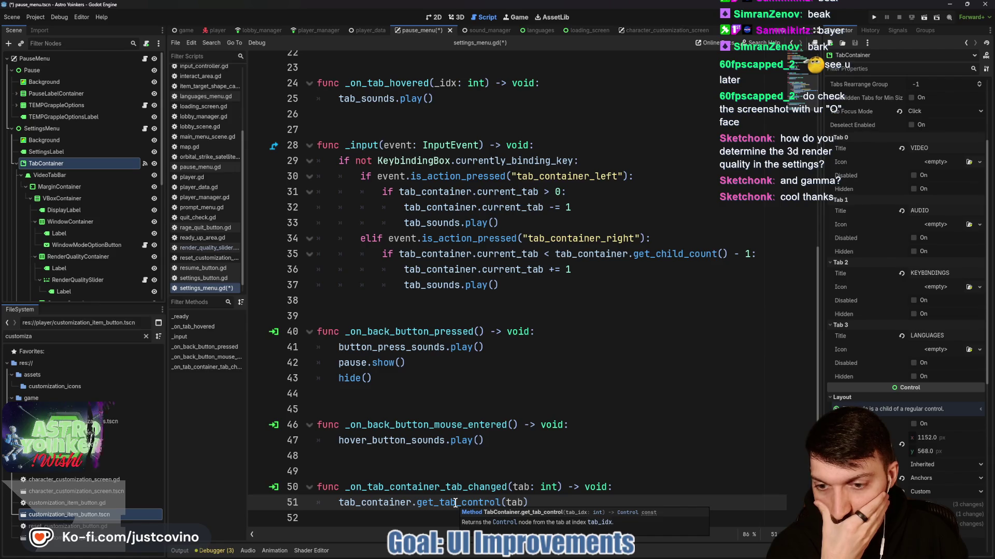
click(546, 501)
Replace the get_tab_control line with 'match tab:' and start a 0: case.
drag(536, 502, 341, 505)
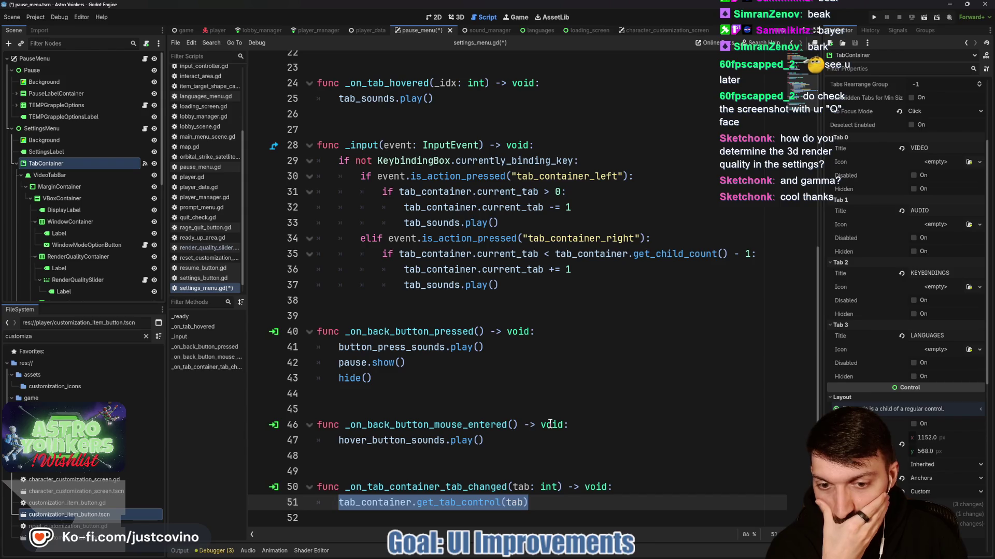
text(matc)
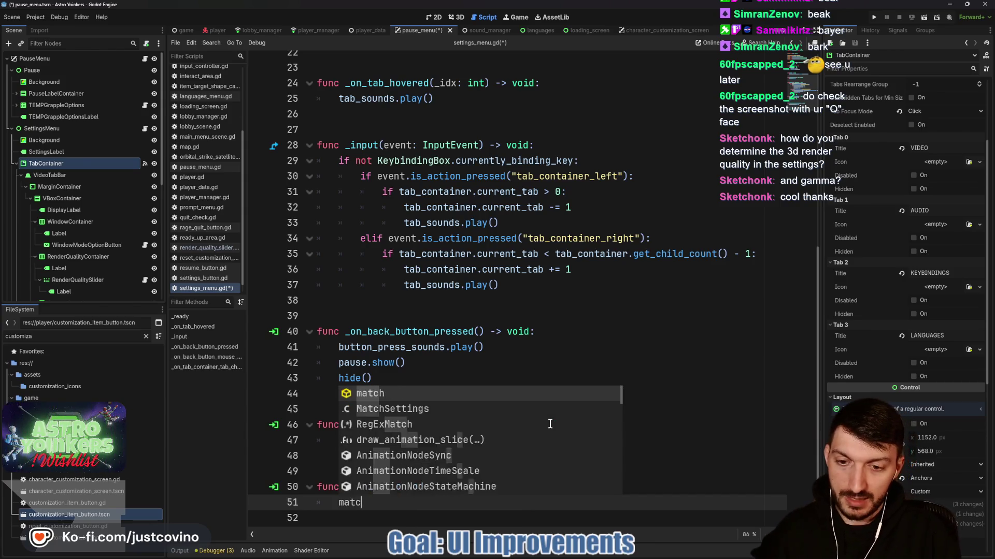
text(h tab:)
key(Return)
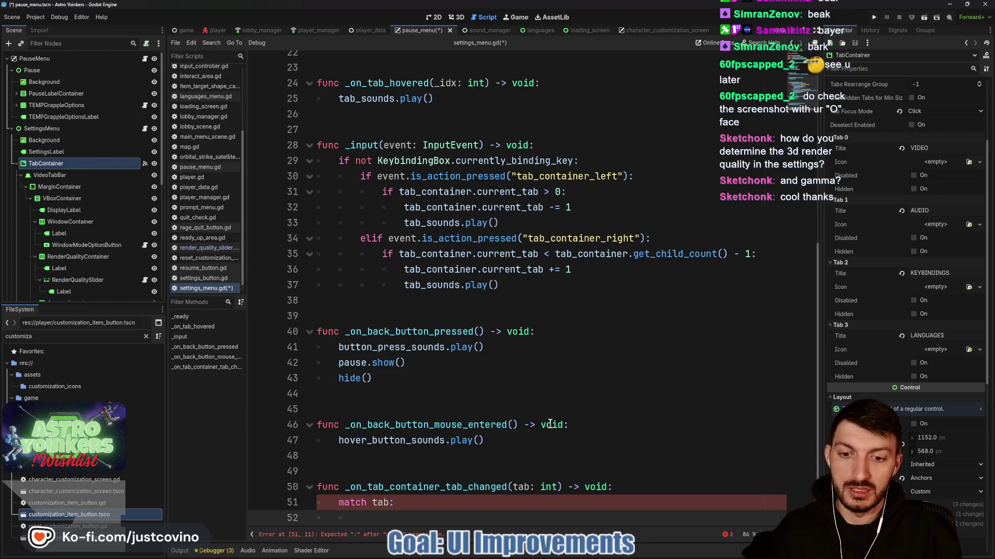
text(0:)
key(Return)
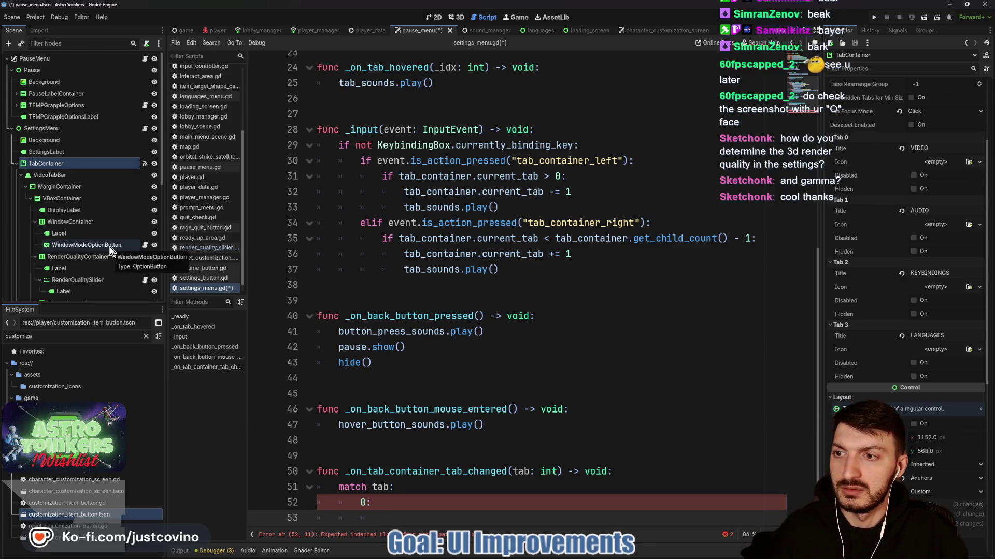
Check the Settings layout in 2D, then return to settings_menu.gd above the tab_container declaration.
click(434, 17)
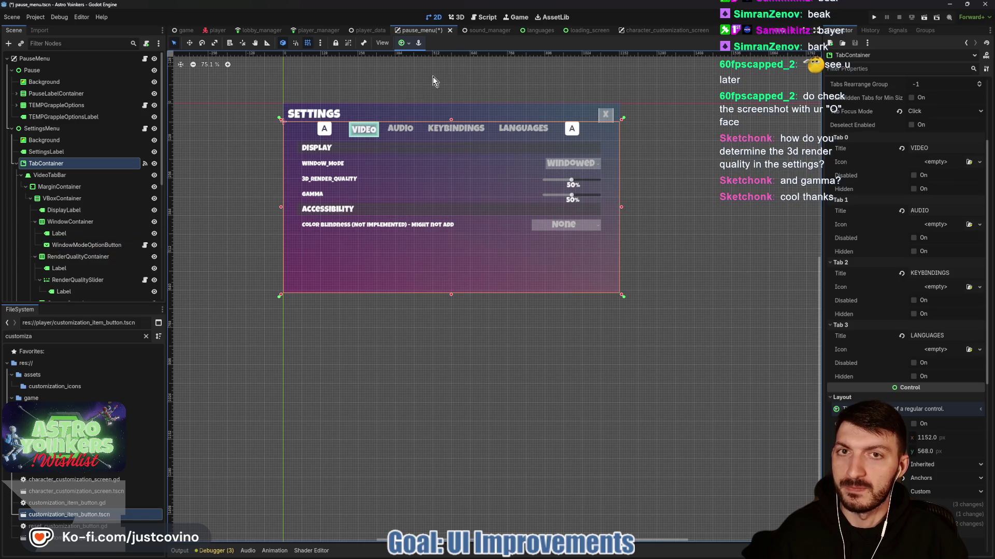
click(487, 19)
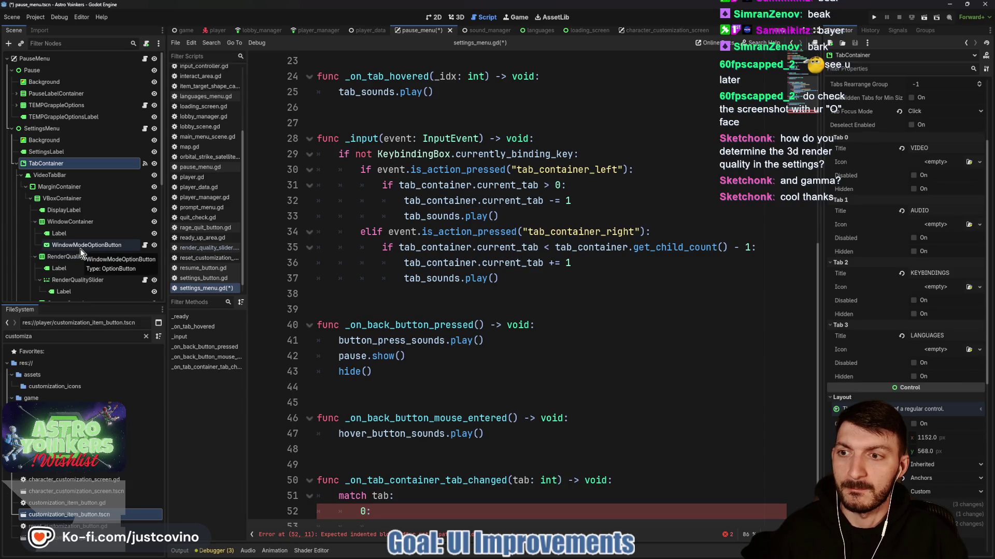
scroll(387, 237, up, 7)
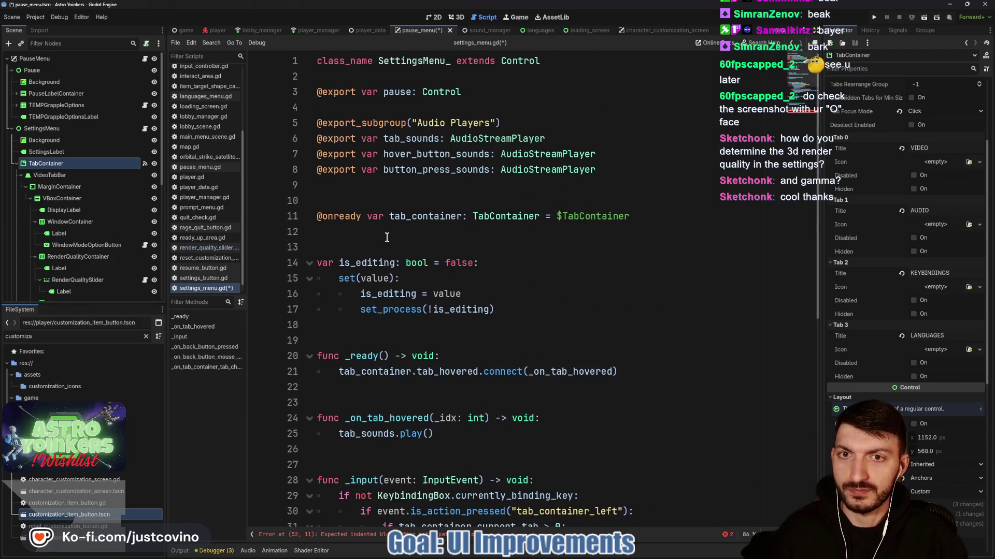
click(350, 200)
key(Return)
key(Up)
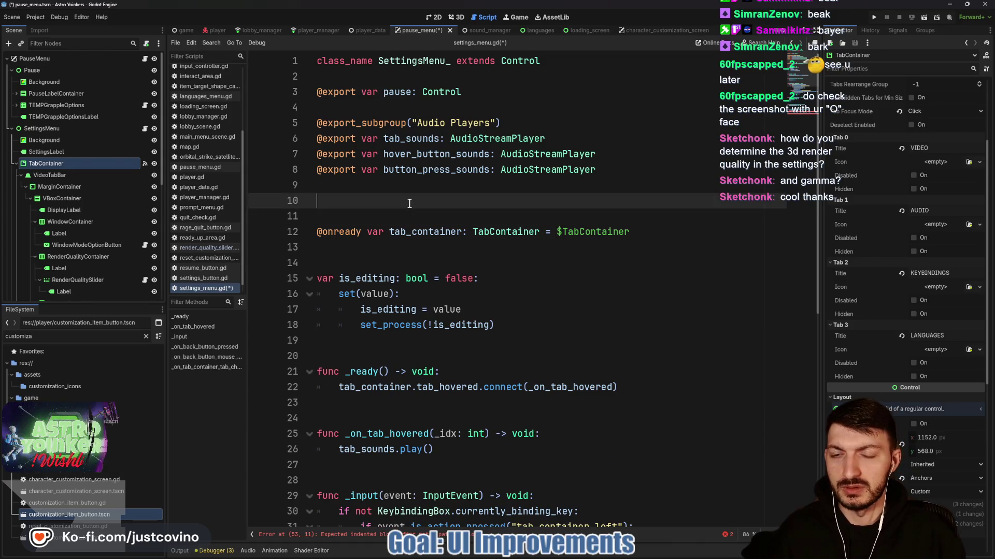
text(@export_sub)
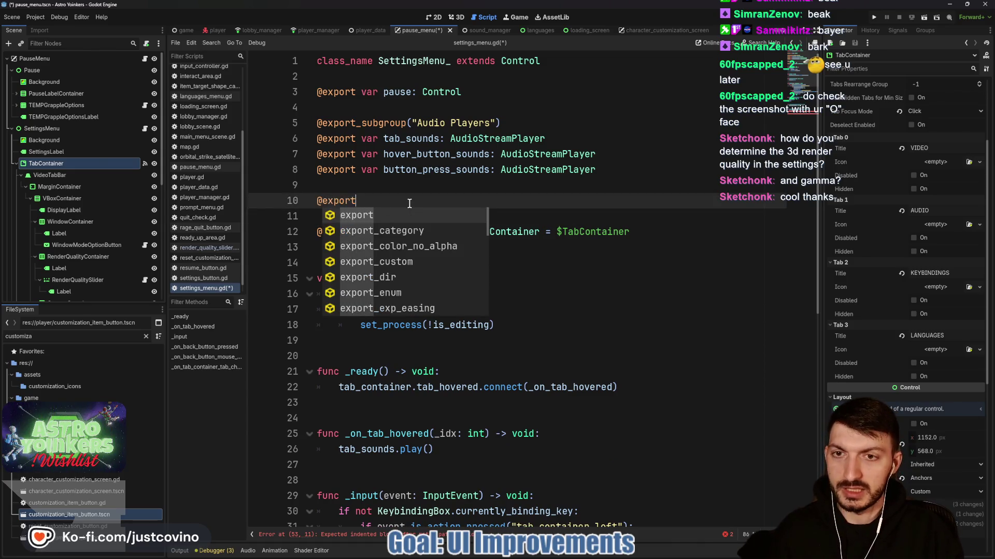
key(Return)
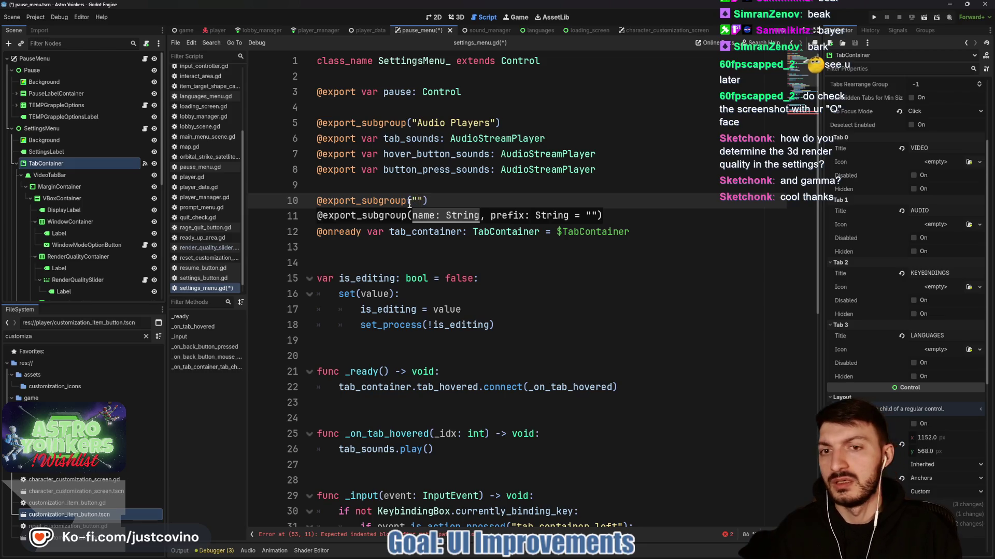
text(First Options in Tabs to Focus)
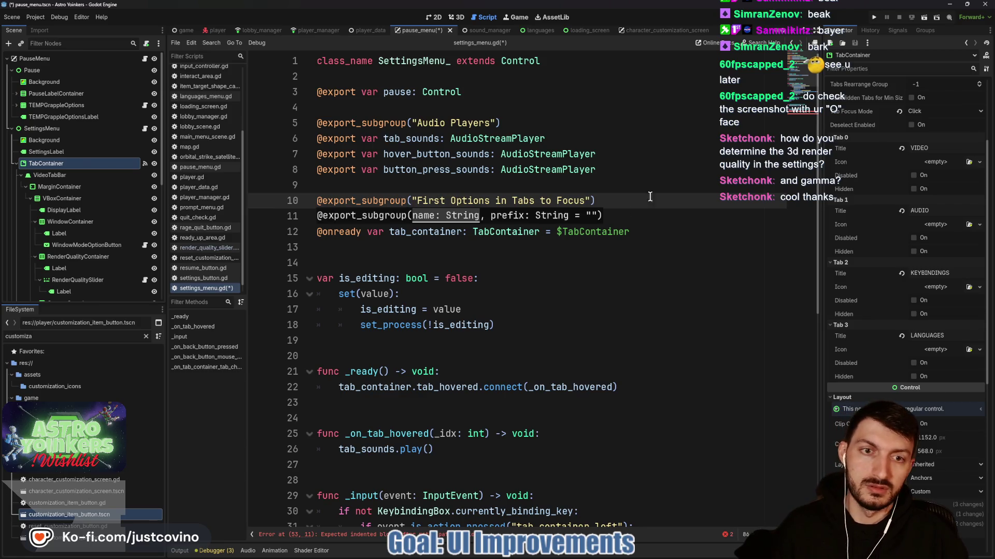
key(Down)
key(Return)
key(Return)
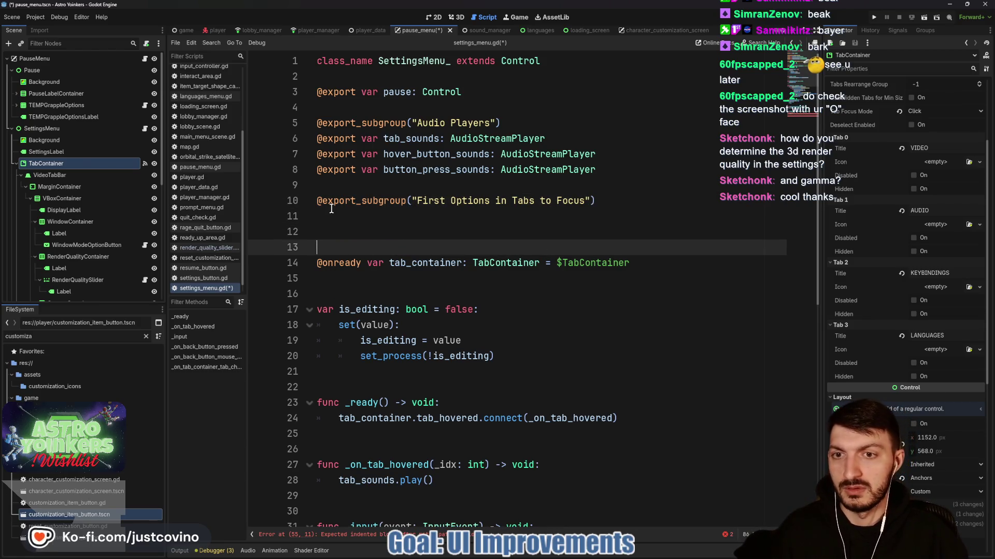
click(332, 210)
Drag WindowModeOptionButton and MasterVolumeSlider into the script as exported references.
click(95, 245)
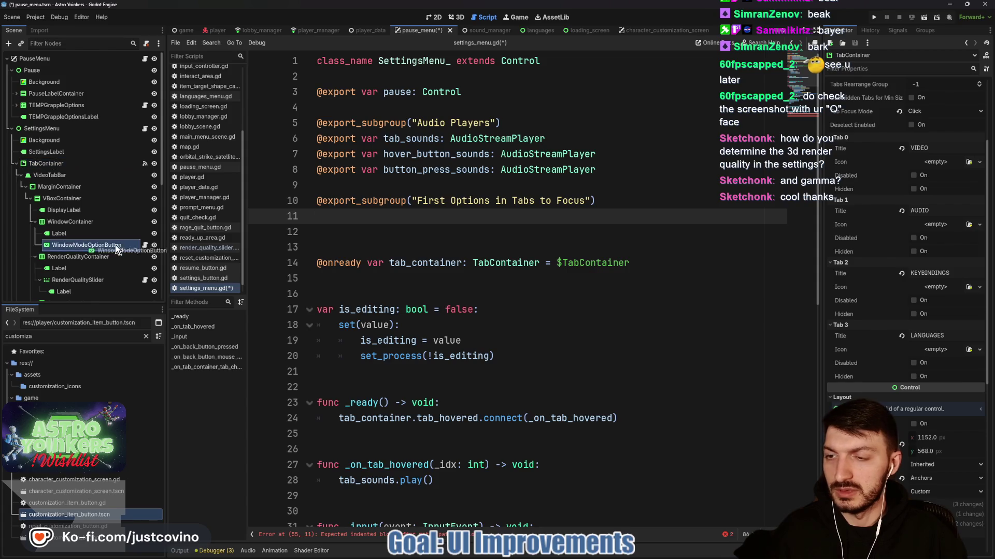
drag(334, 219, 334, 220)
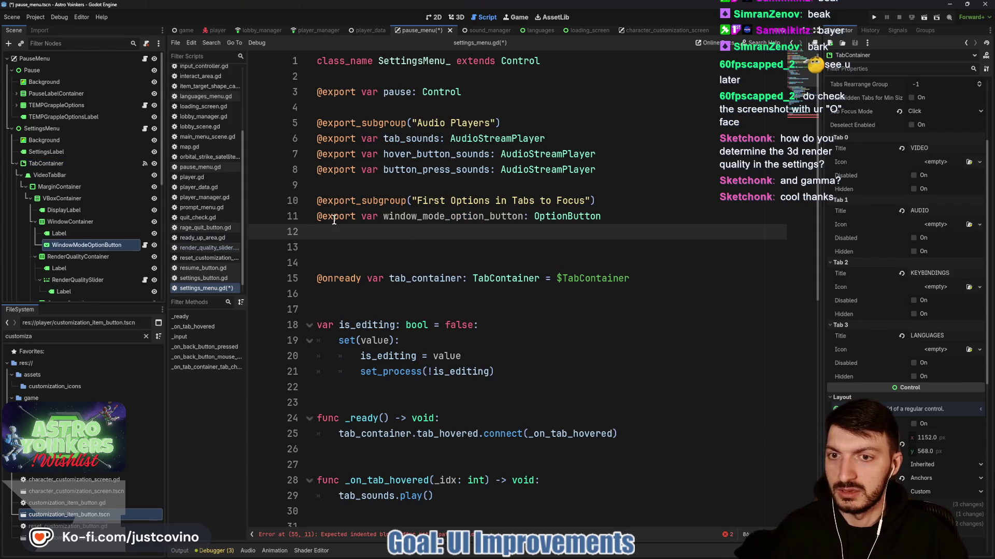
click(20, 177)
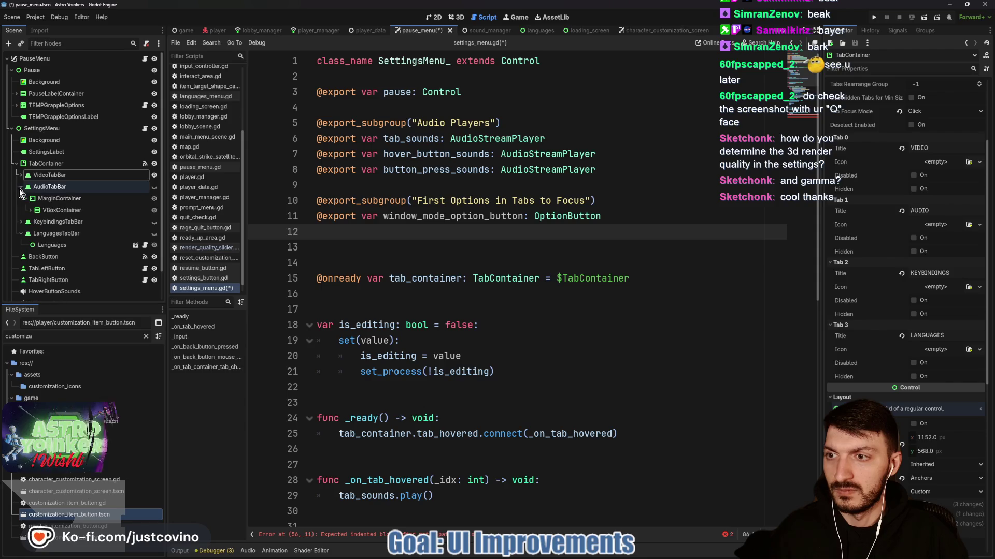
click(30, 210)
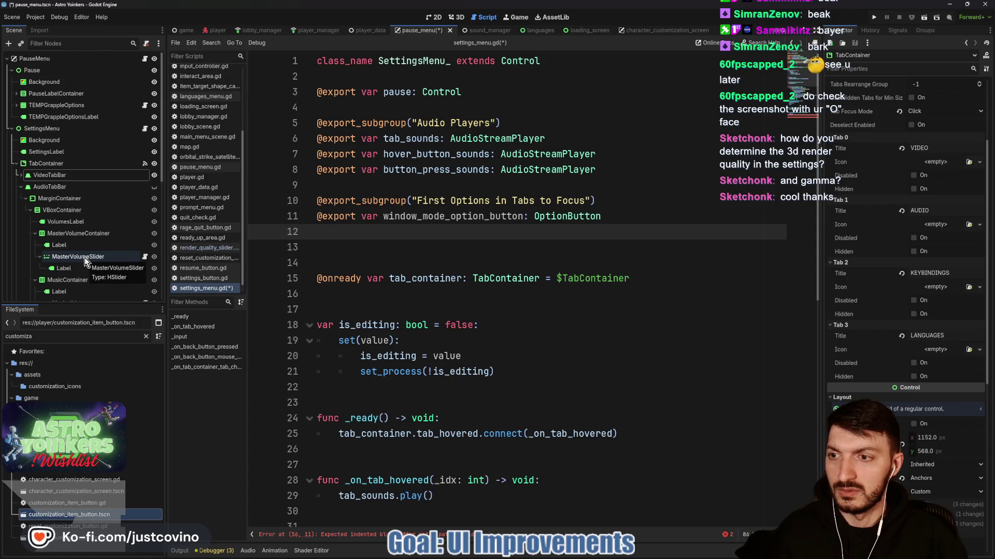
drag(83, 257, 337, 234)
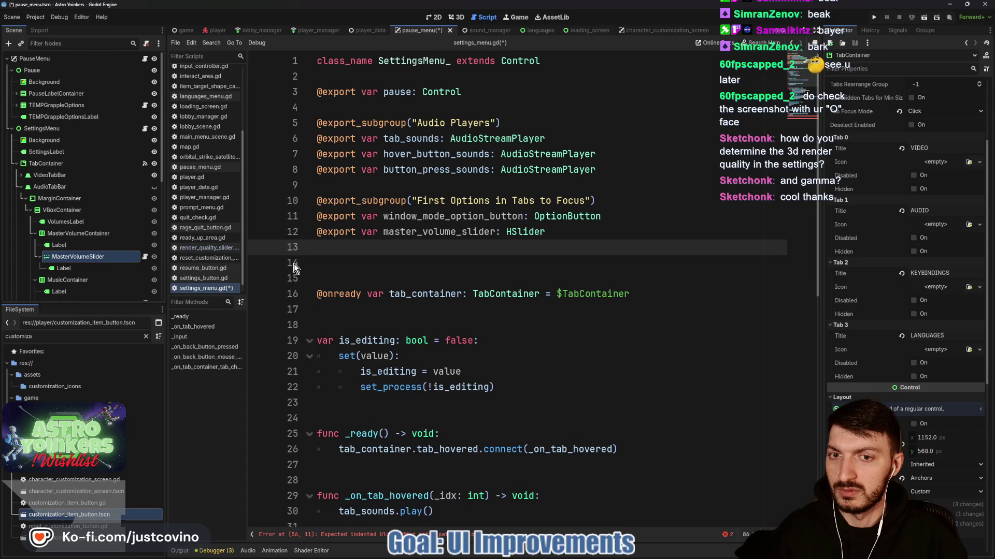
Add MouseSensitivitySlider from the keybindings tab as an exported reference too.
scroll(90, 259, down, 5)
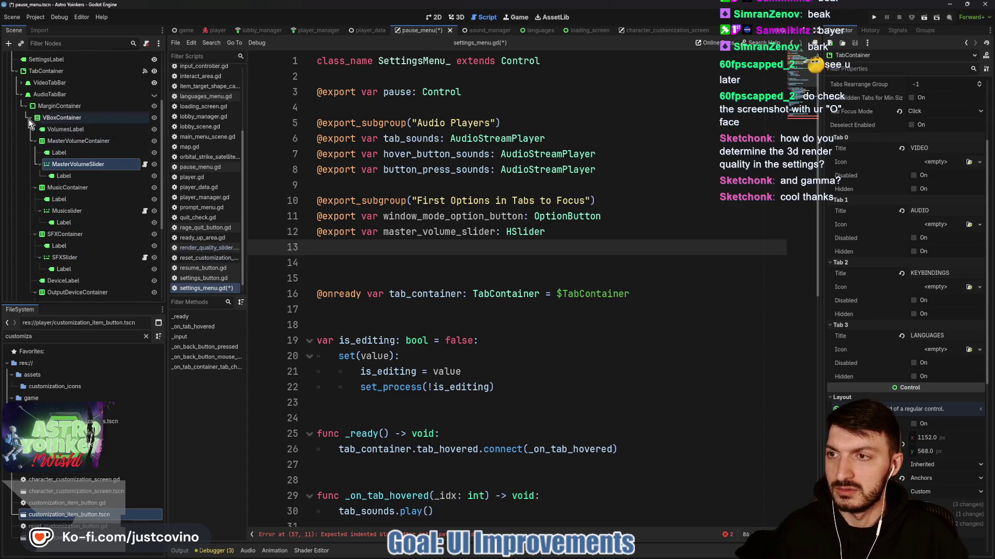
click(21, 95)
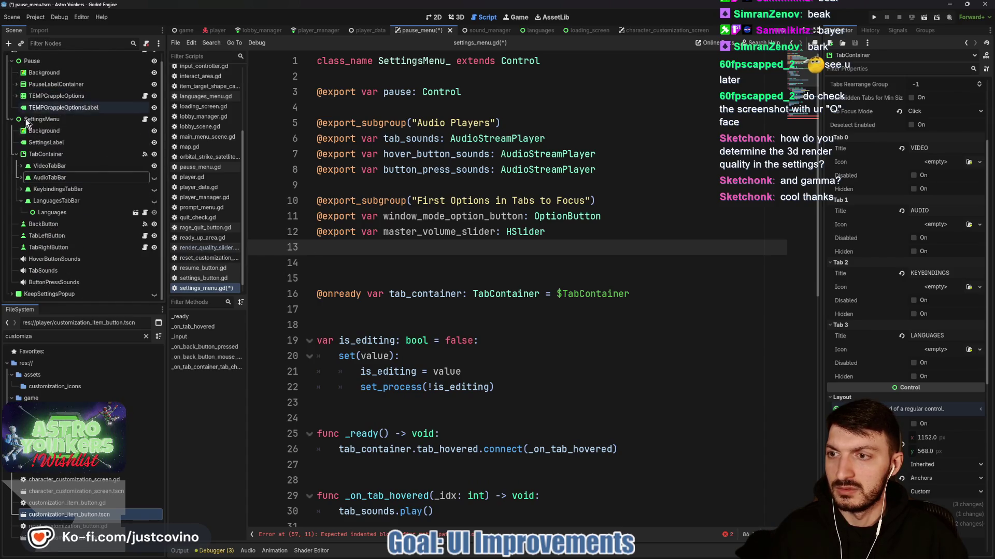
click(21, 190)
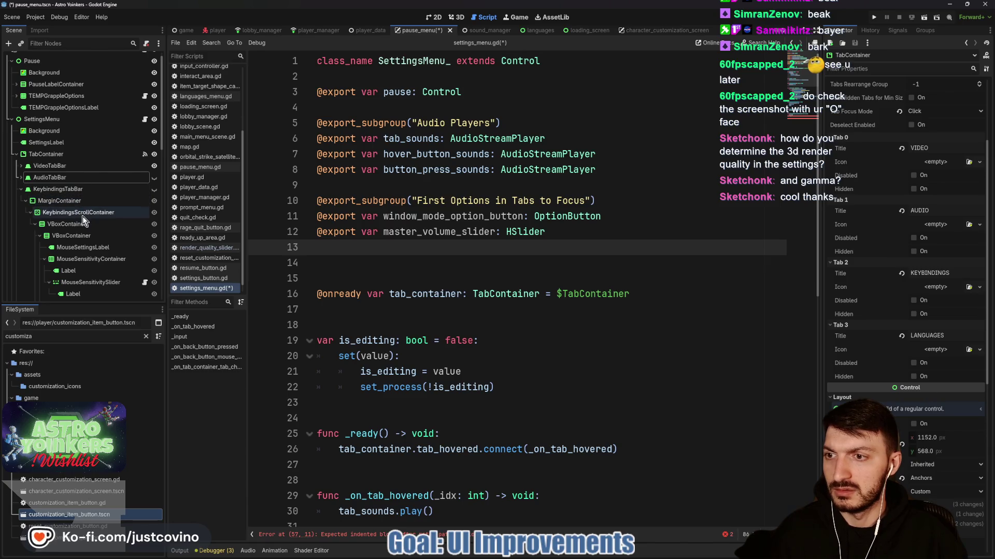
scroll(76, 237, down, 2)
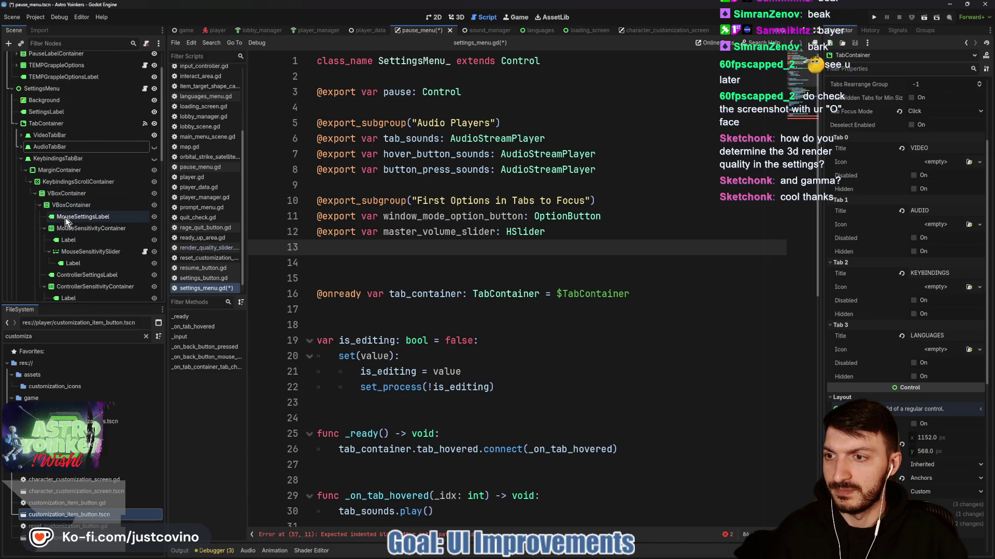
click(68, 251)
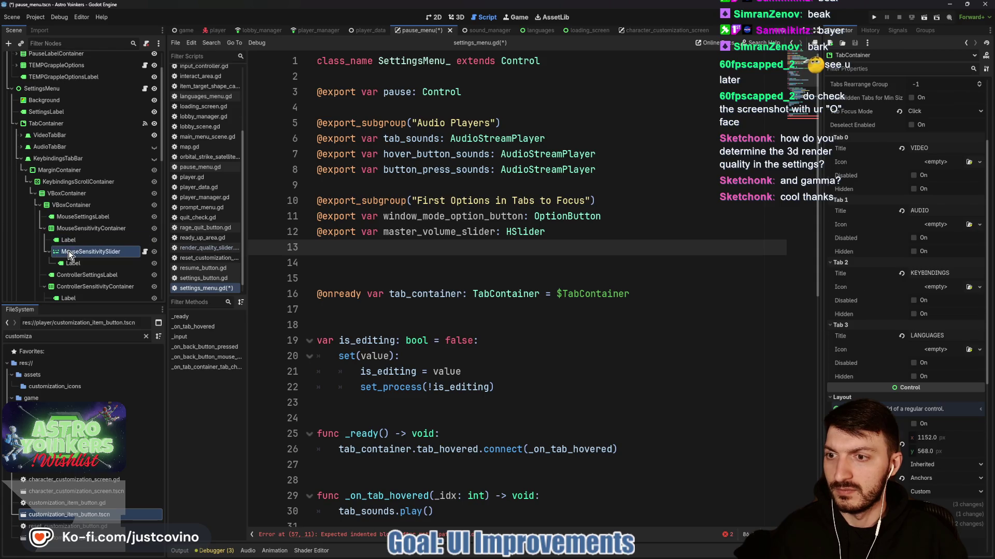
drag(68, 252, 354, 254)
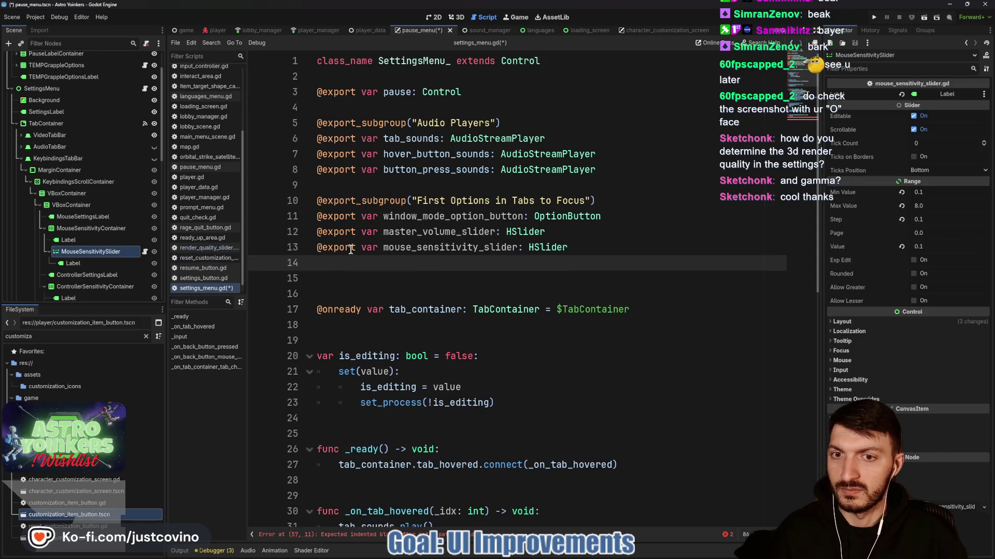
scroll(55, 246, down, 2)
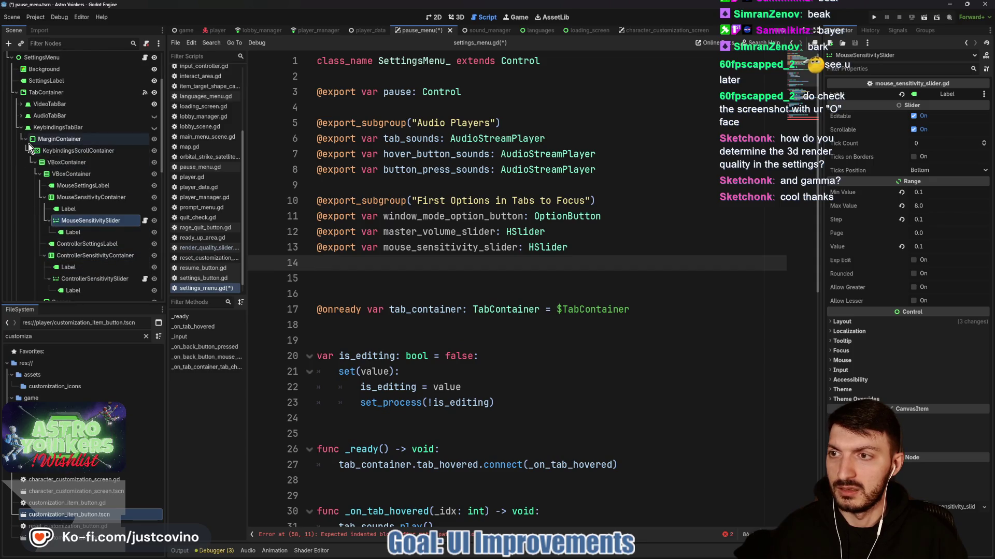
click(21, 127)
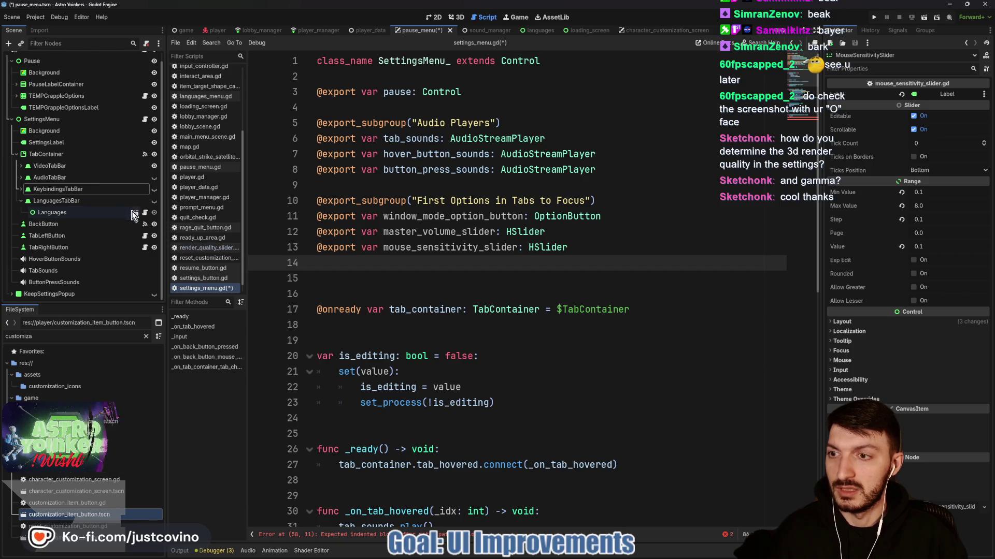
click(60, 212)
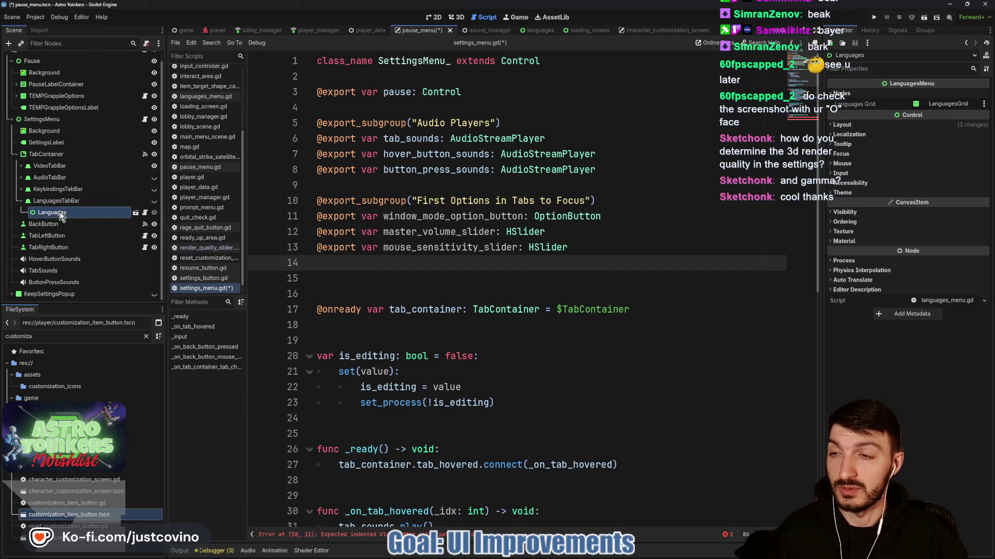
Open languages_menu.gd and add a func _on_visibility_changed() -> void: after _ready.
click(146, 214)
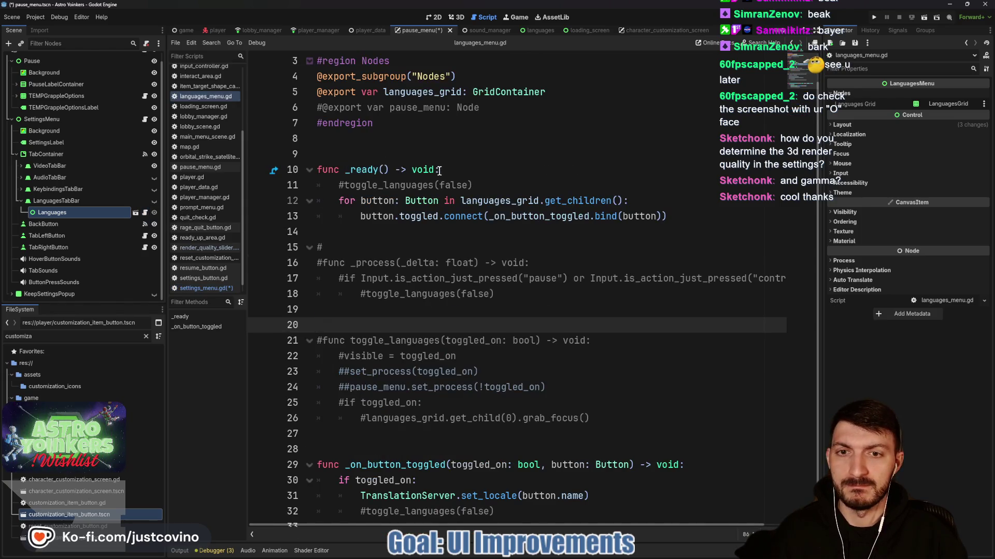
scroll(520, 221, down, 1)
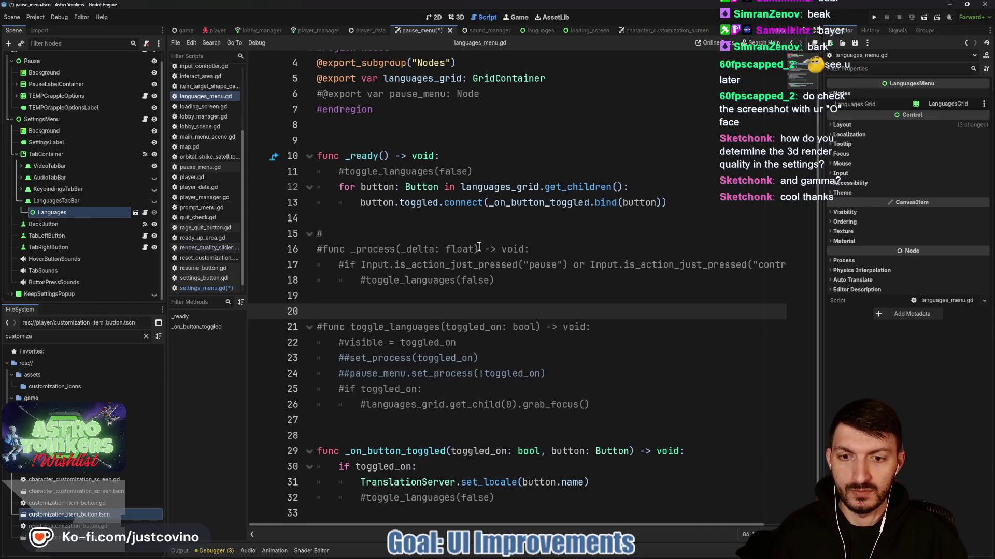
scroll(434, 218, up, 3)
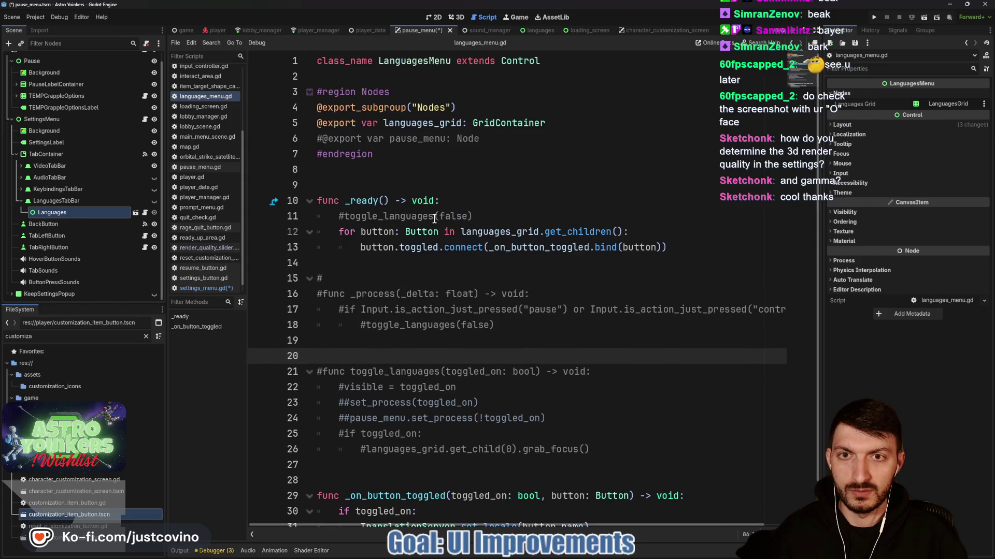
scroll(370, 238, down, 3)
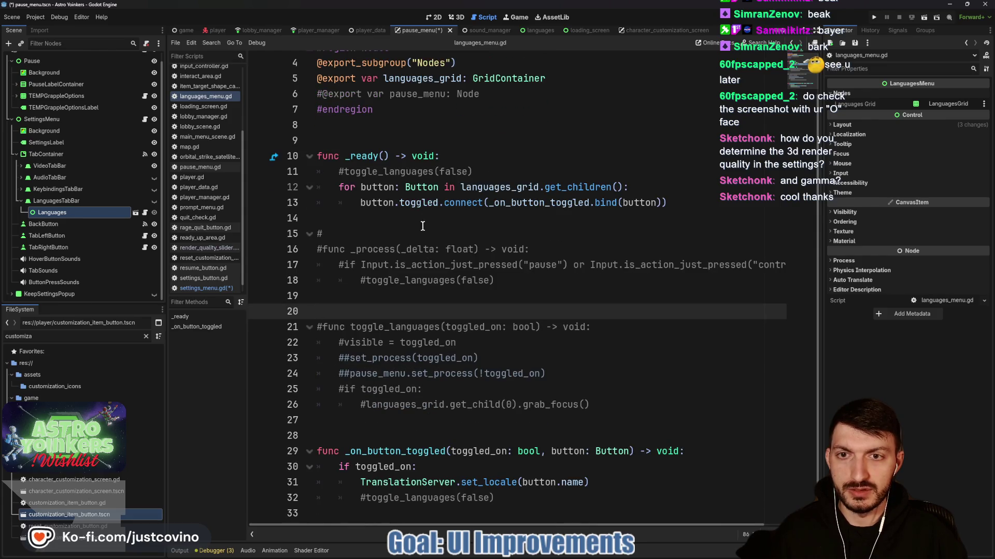
click(392, 227)
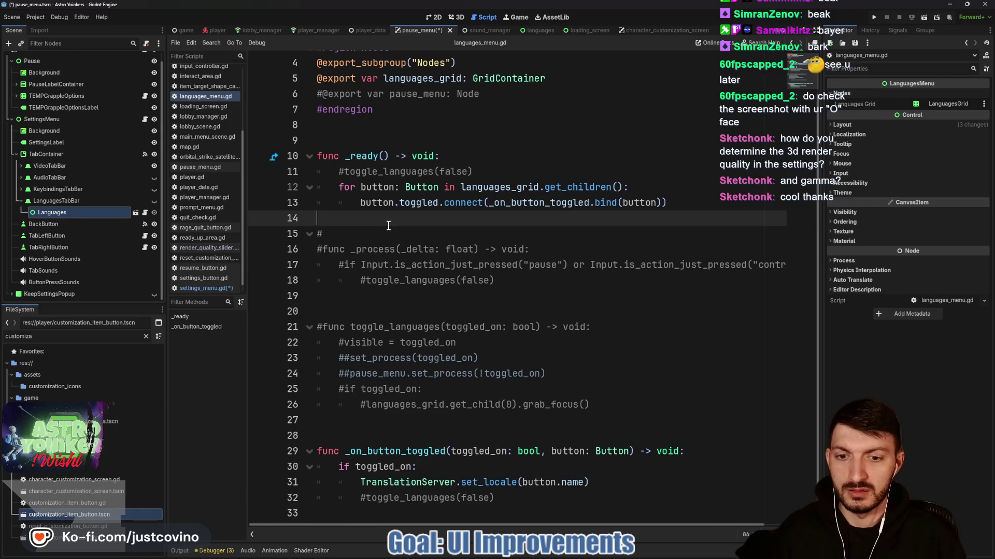
key(Return)
key(Return)
key(Return)
key(Return)
key(Up)
key(Up)
text(func _on_v)
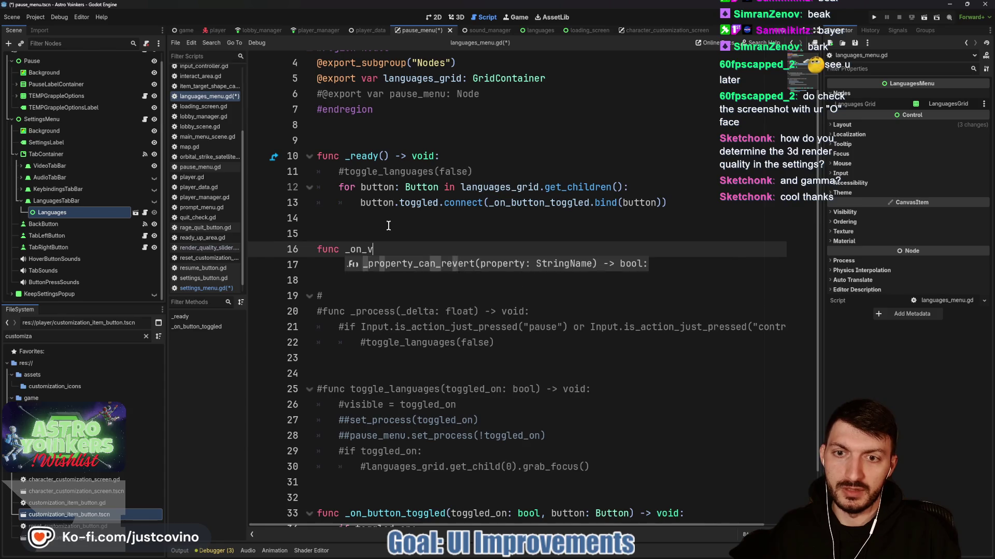
text(isibility_change)
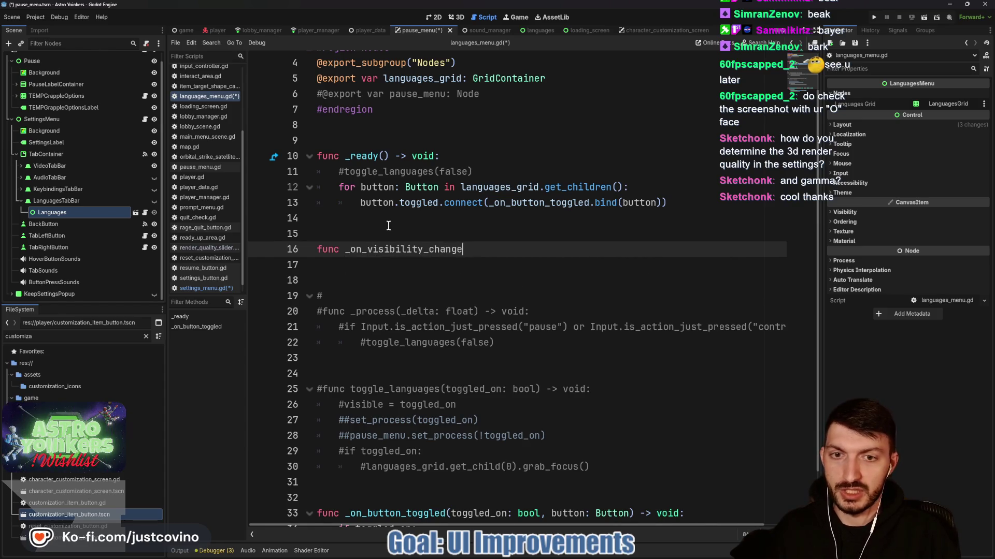
text(d() -> vo)
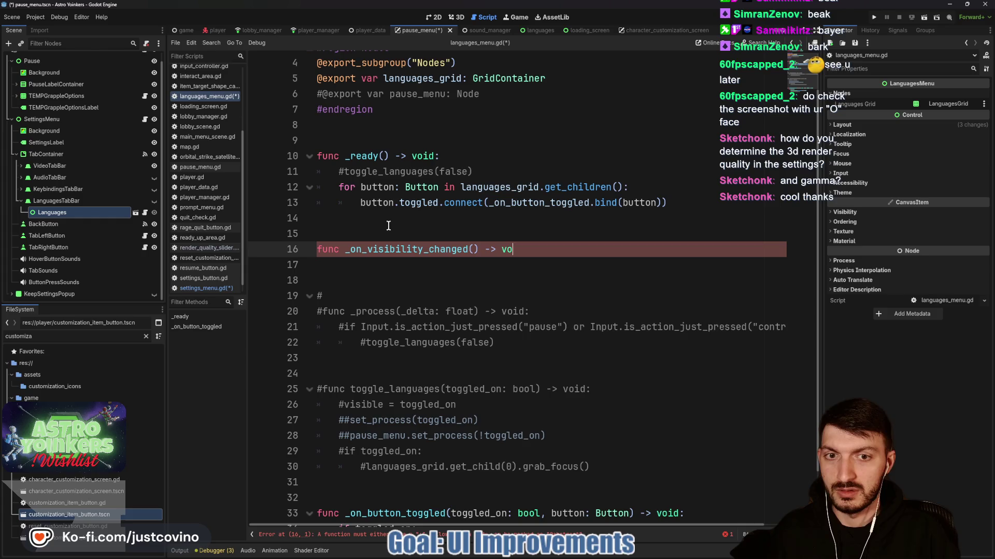
text(id:)
key(Return)
Make the handler call languages_grid.get_child(0).grab_focus().
text(la)
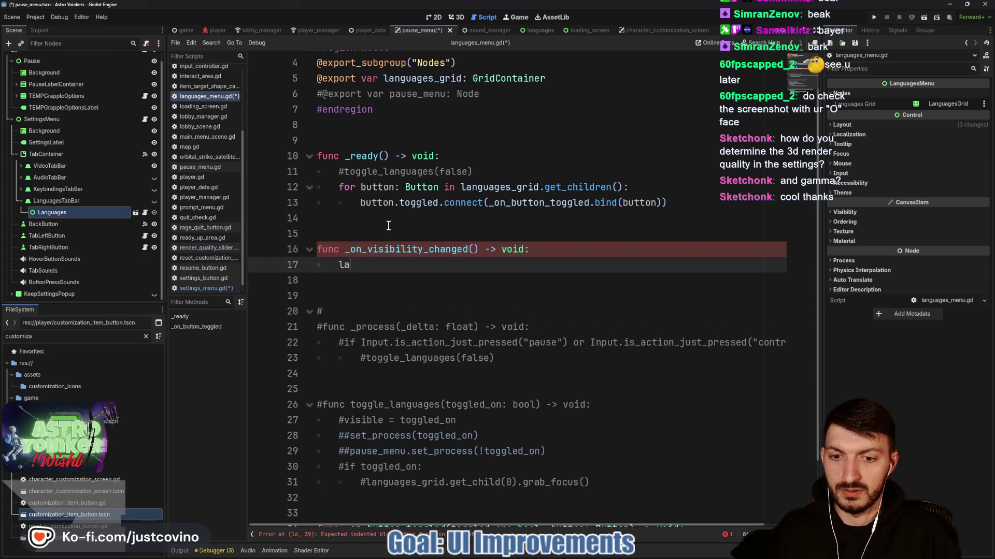
key(Return)
text(.get_chi)
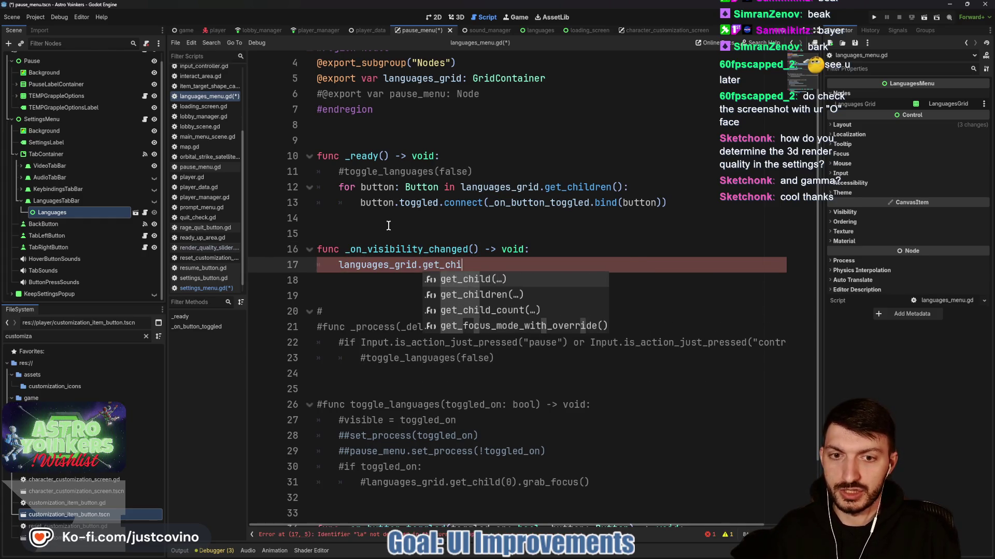
key(Return)
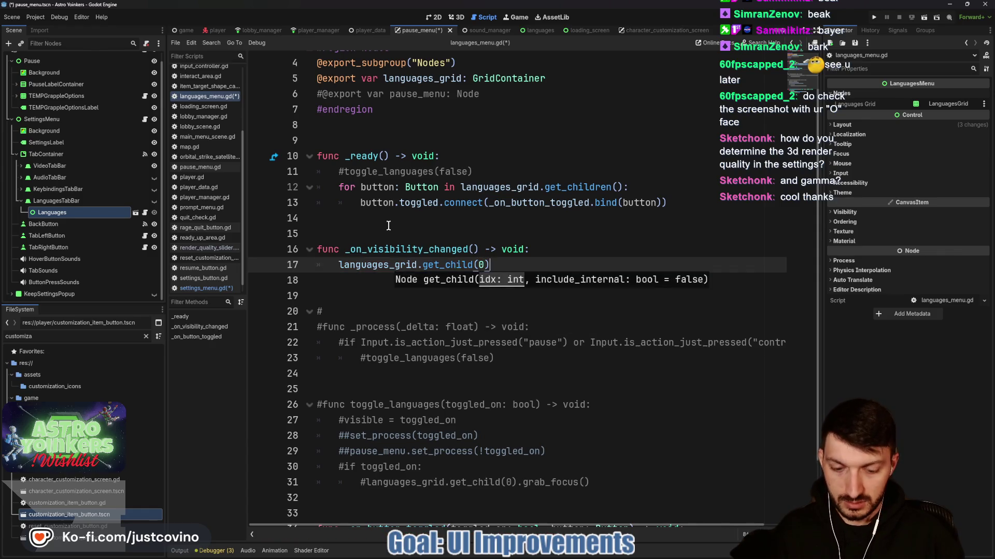
text(.grab_focus()
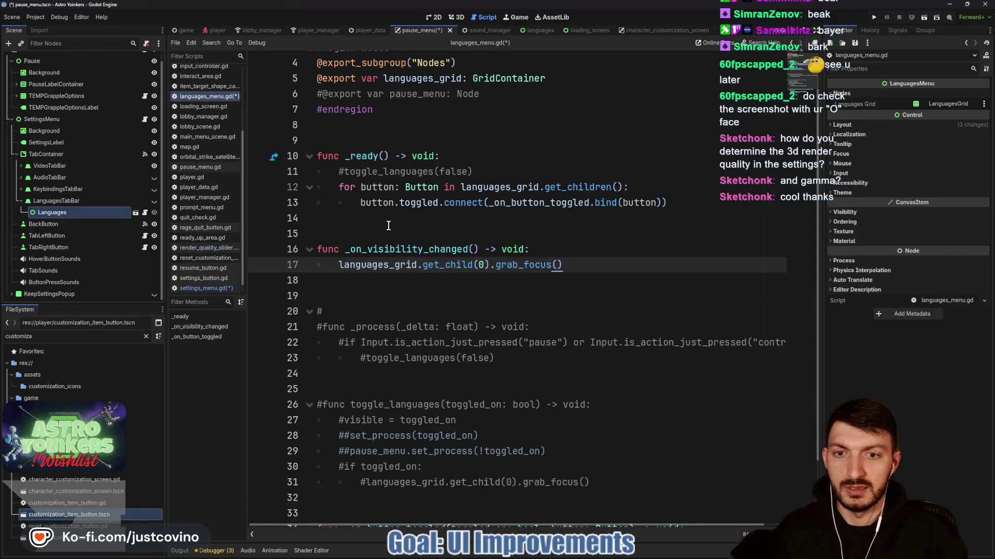
Connect visibility_changed to _on_visibility_changed in _ready and save the script.
click(479, 169)
key(Return)
text(visib)
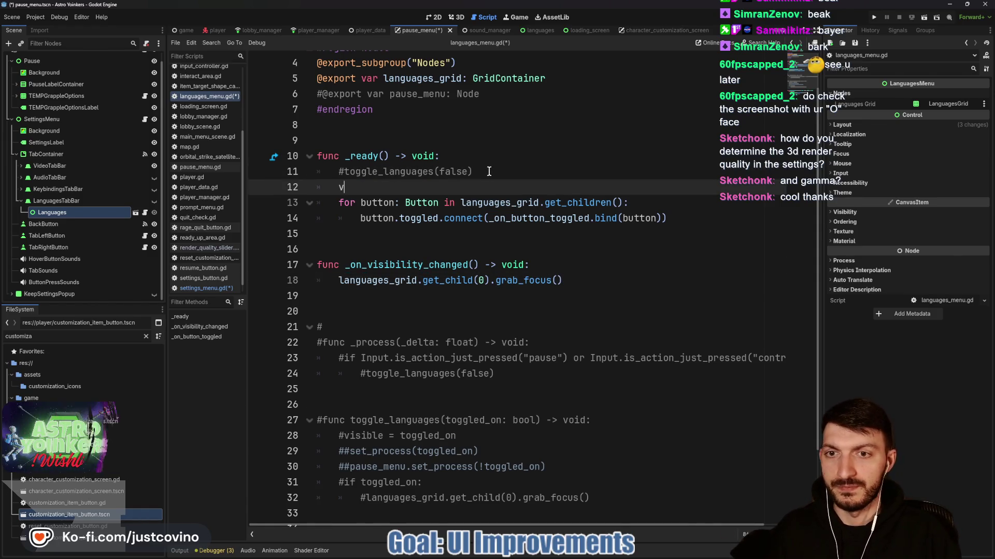
key(Return)
text(.co)
key(Return)
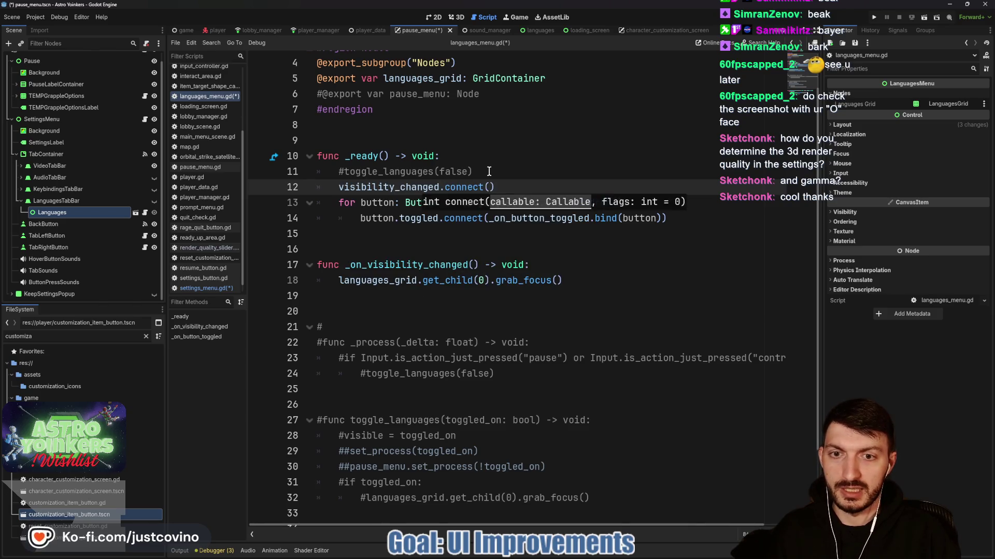
text(_on_)
key(Down)
key(Return)
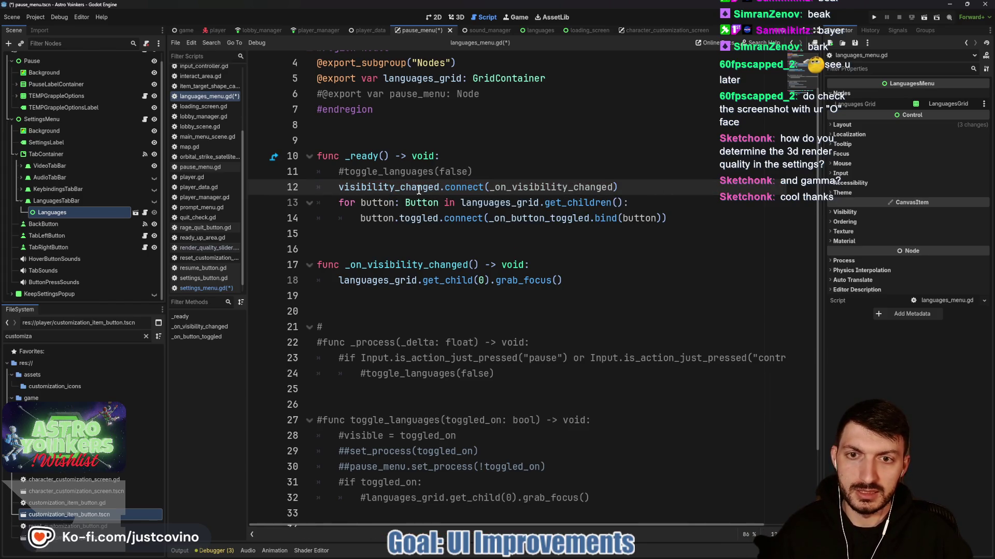
click(394, 232)
click(398, 252)
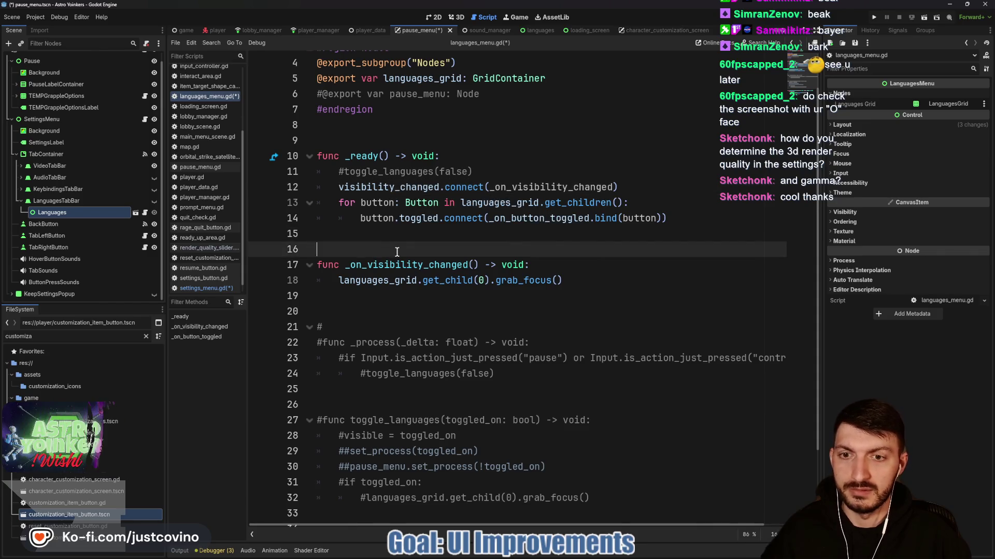
key(ctrl+s)
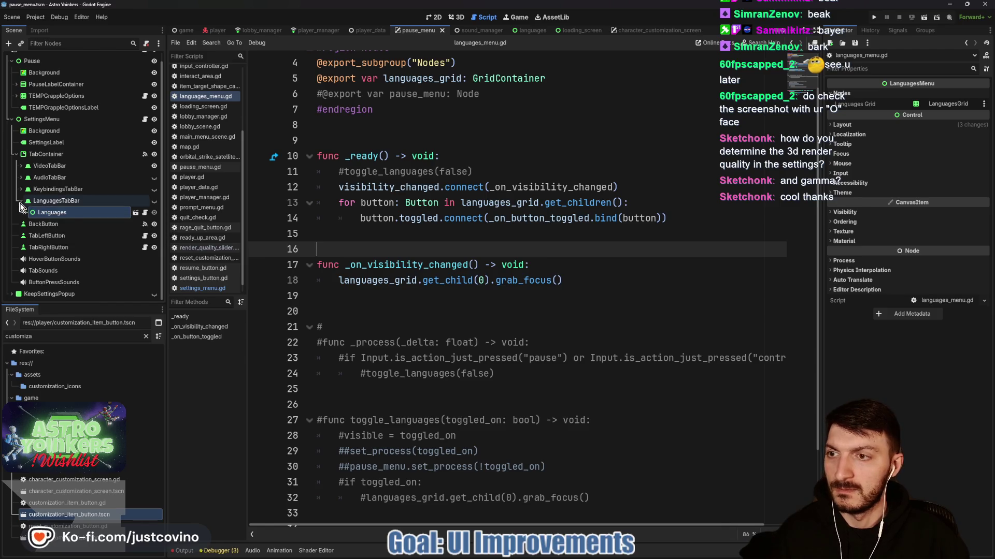
In settings_menu.gd, make case 0 call window_mode_option_button.grab_focus().
click(145, 120)
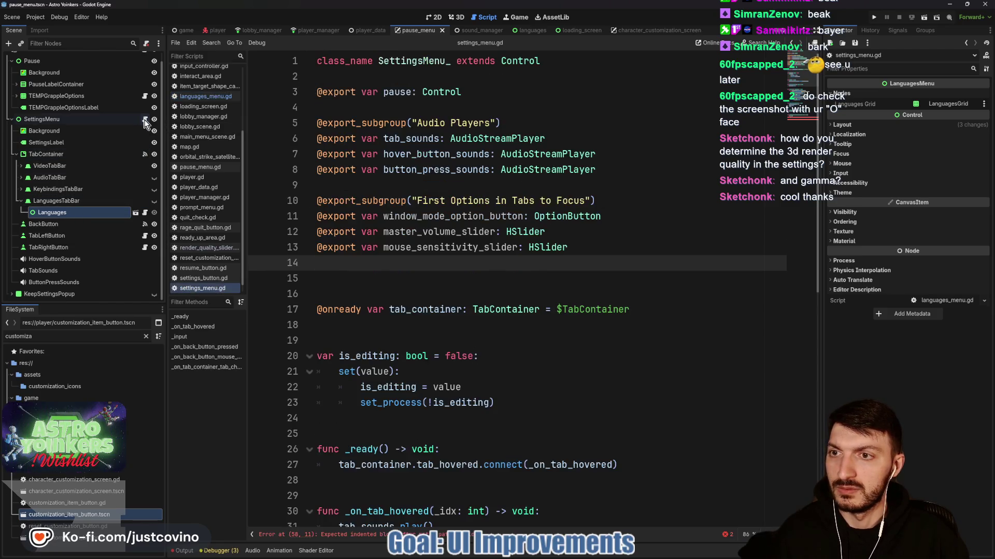
scroll(499, 300, down, 10)
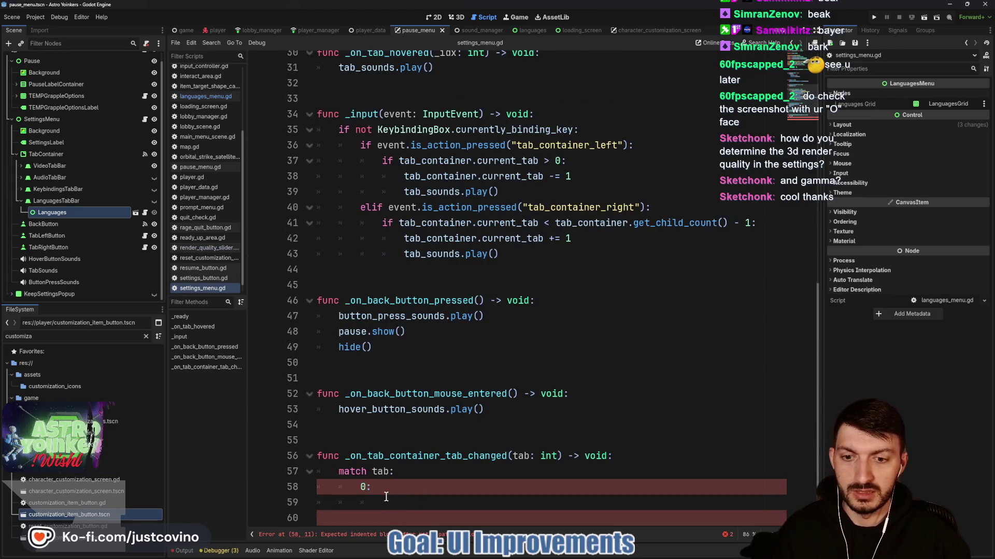
scroll(507, 403, up, 6)
scroll(508, 403, up, 4)
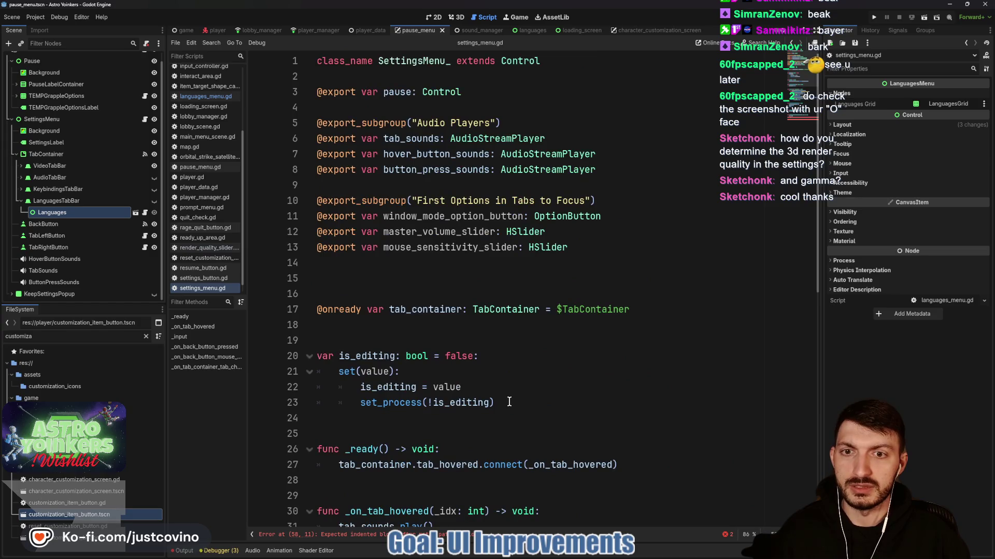
scroll(509, 402, down, 10)
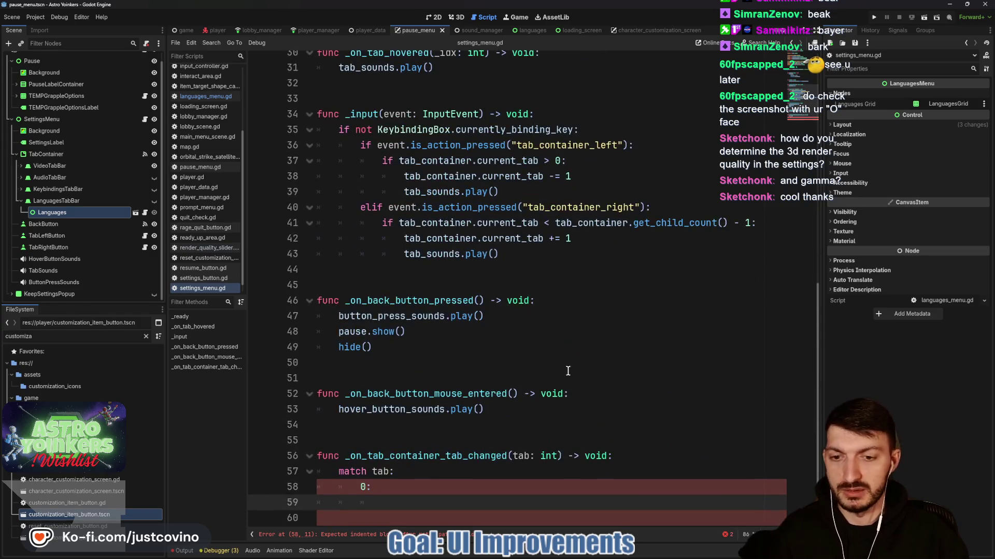
text(windo)
key(Return)
text(.grab_f)
key(Return)
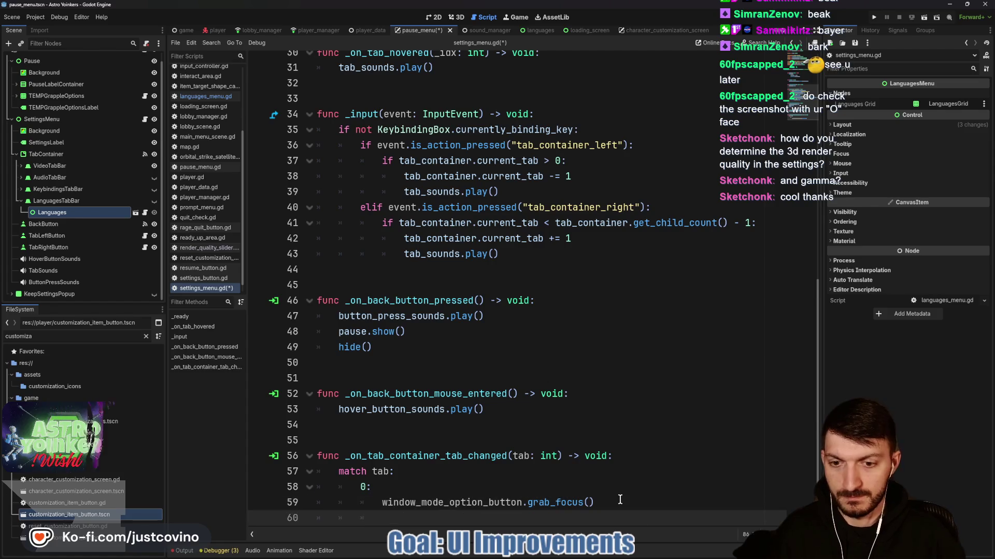
Add master_volume_slider.grab_focus() under case 1.
key(Down)
key(Return)
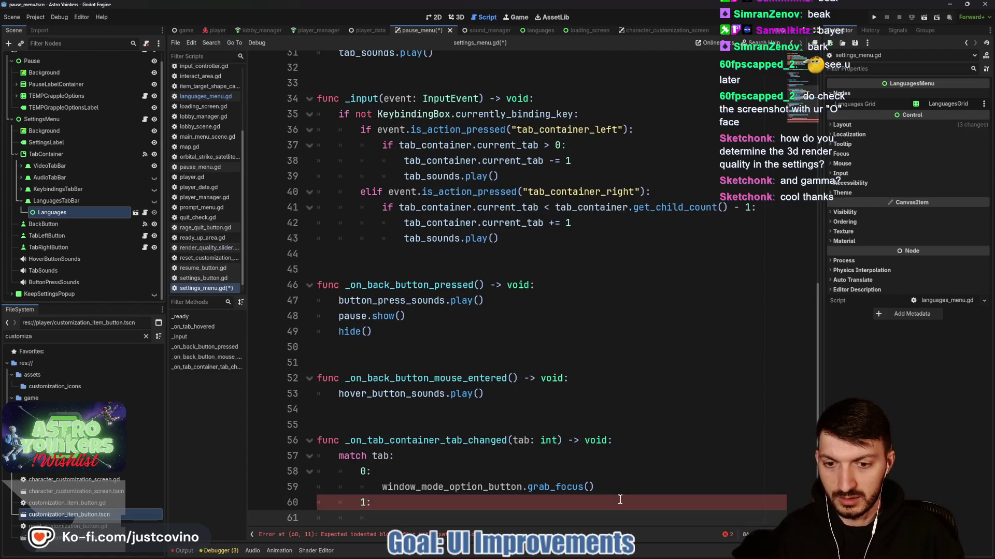
scroll(590, 379, up, 10)
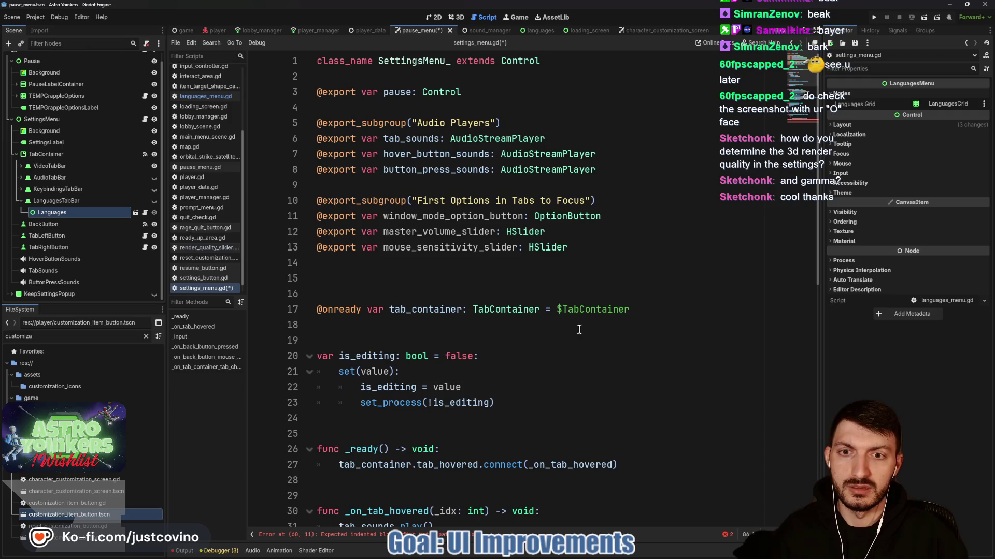
scroll(580, 330, down, 10)
text(s)
key(Return)
text(.grab)
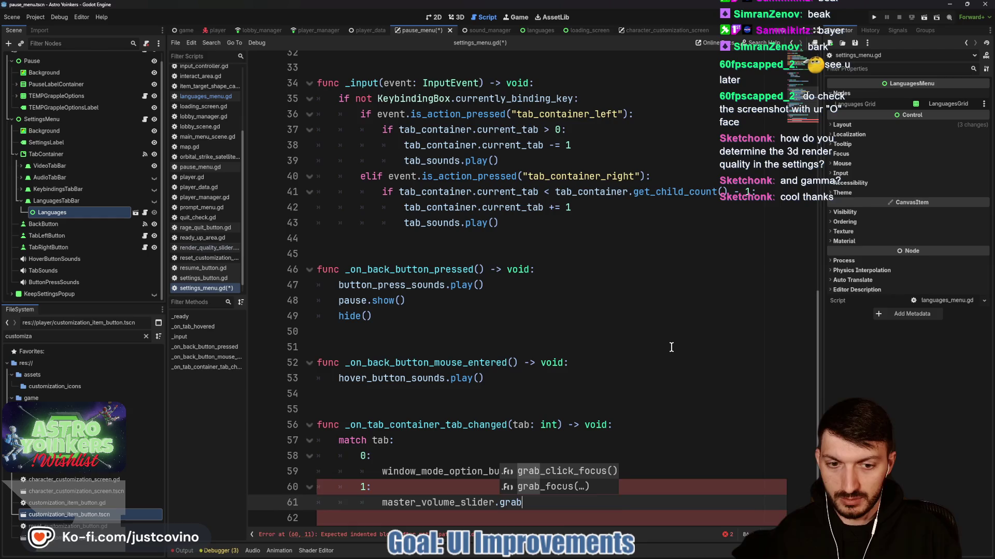
key(Down)
key(Return)
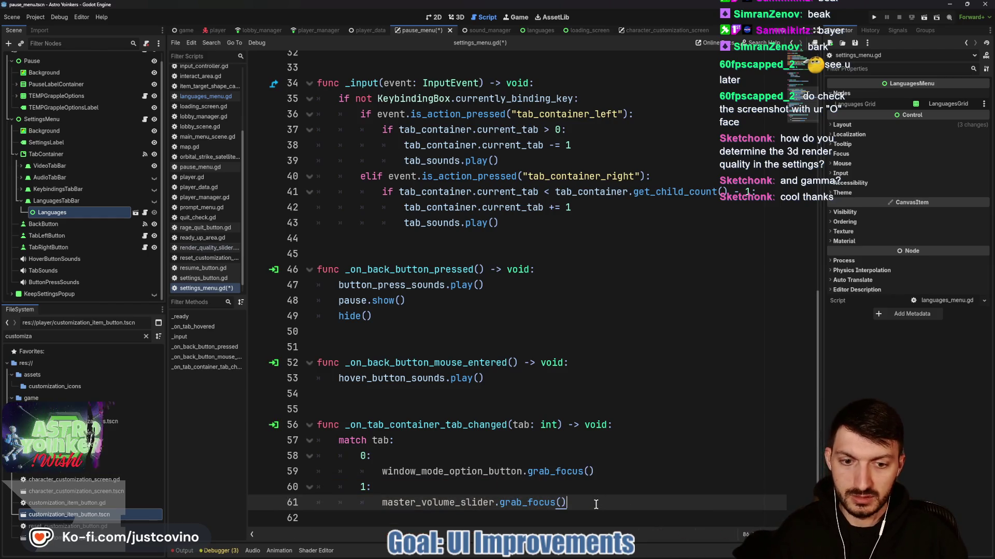
key(End)
key(Return)
key(BackSpace)
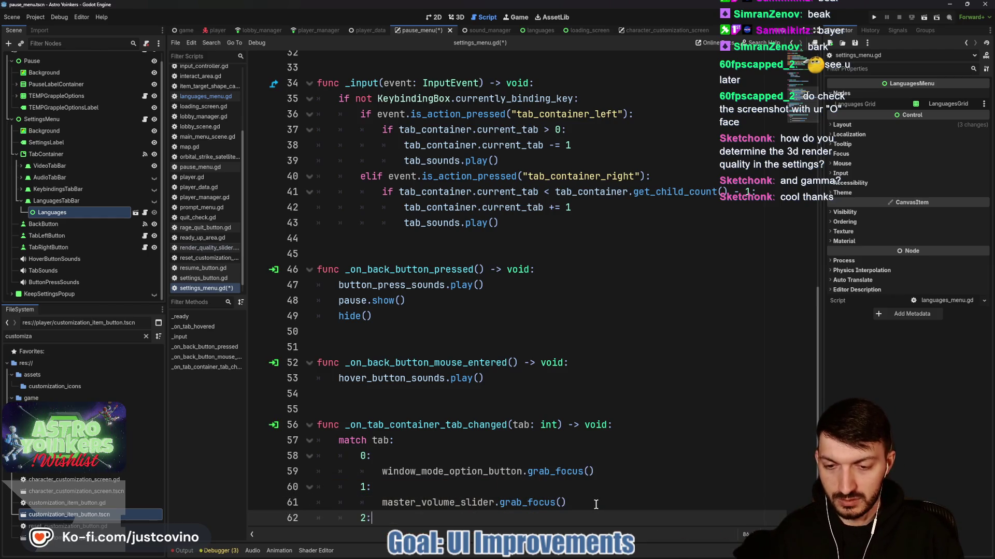
Add mouse_sensitivity_slider.grab_focus() under case 2.
scroll(491, 332, up, 10)
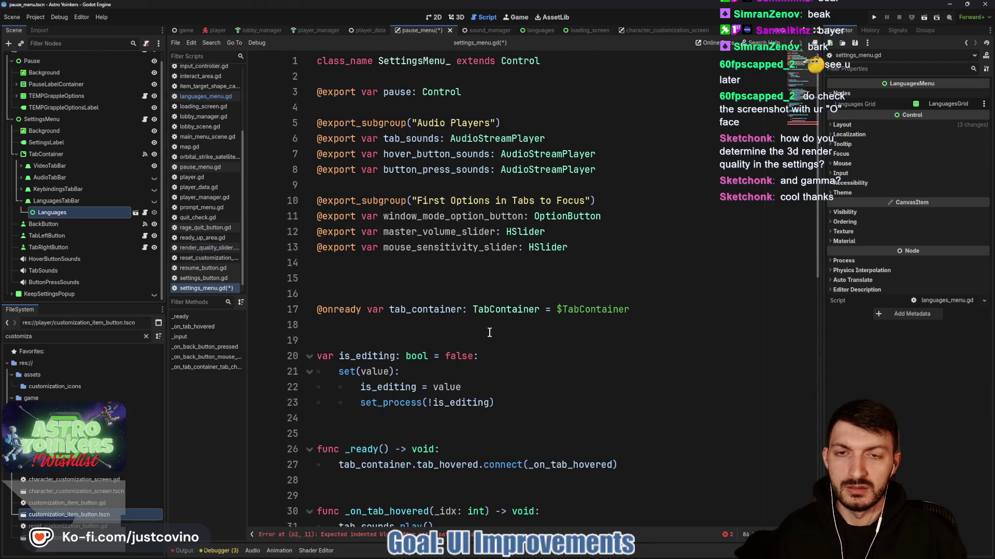
scroll(489, 332, down, 10)
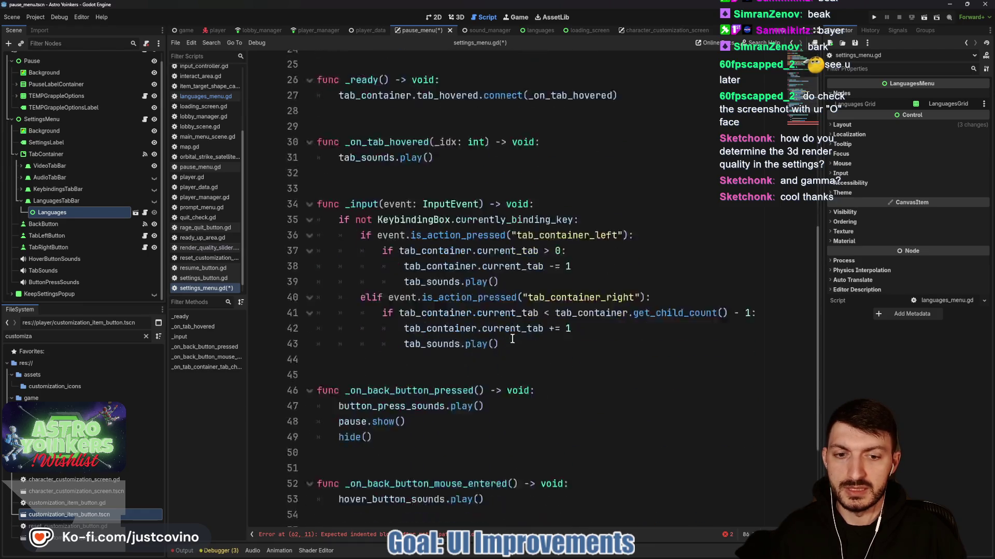
text(mouse)
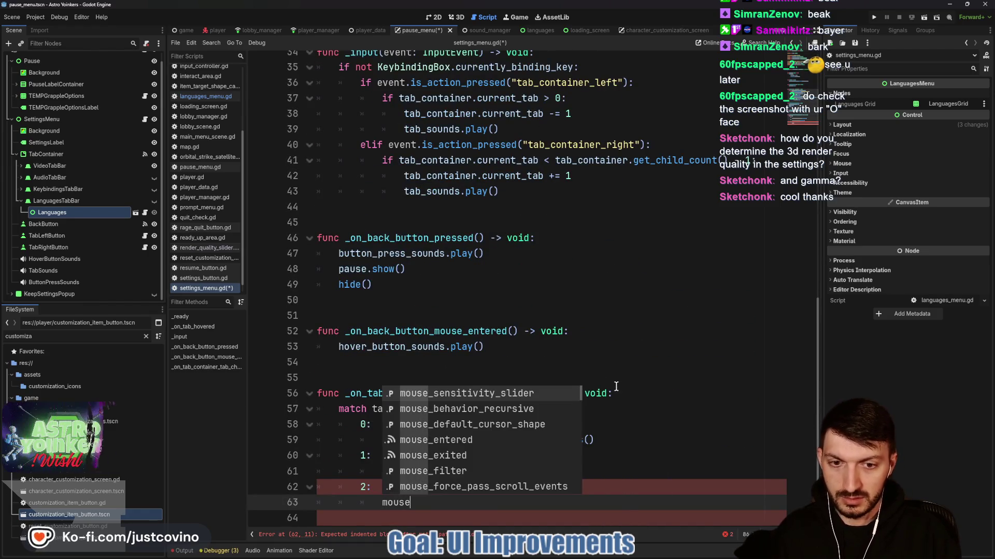
key(Return)
text(.grab))
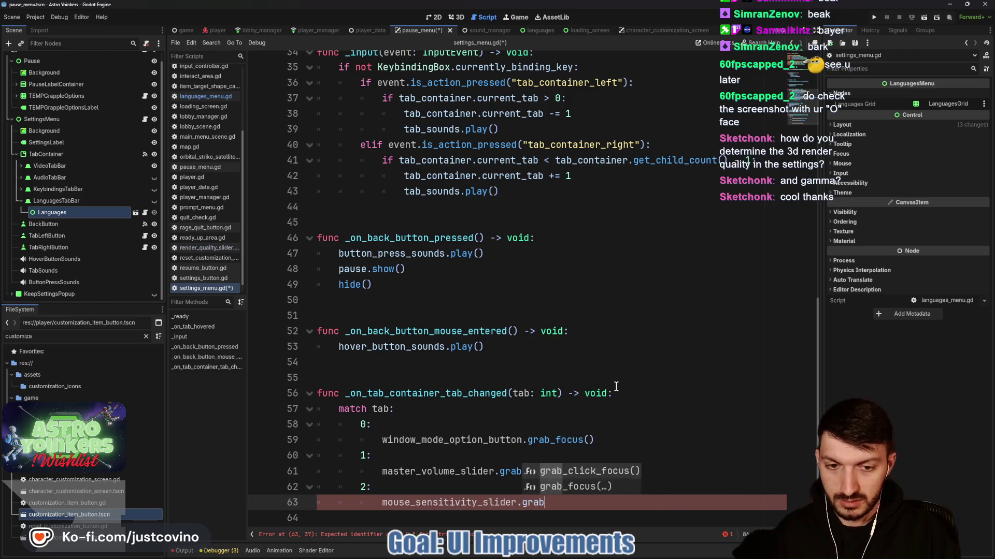
text(_fo)
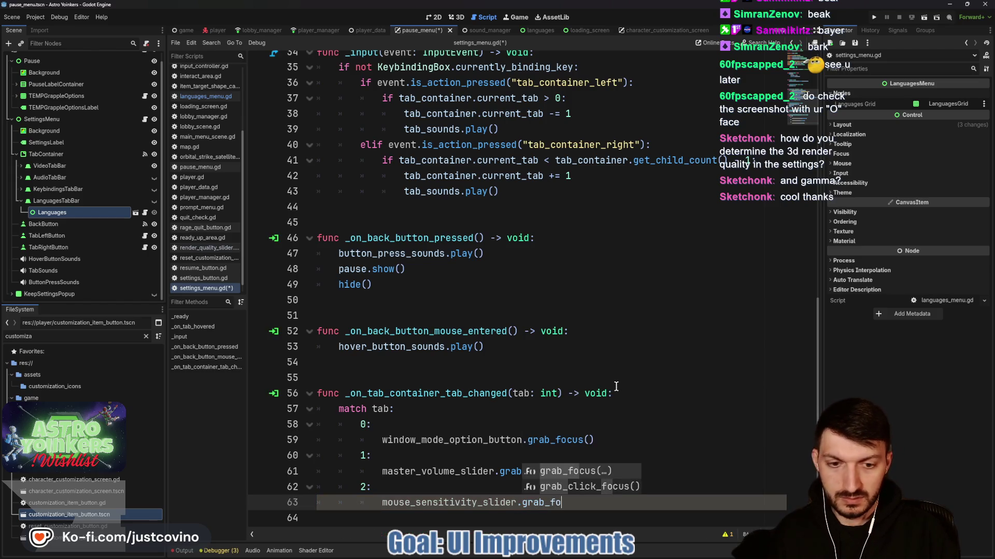
key(Return)
Add a default case containing pass and save settings_menu.gd.
click(603, 499)
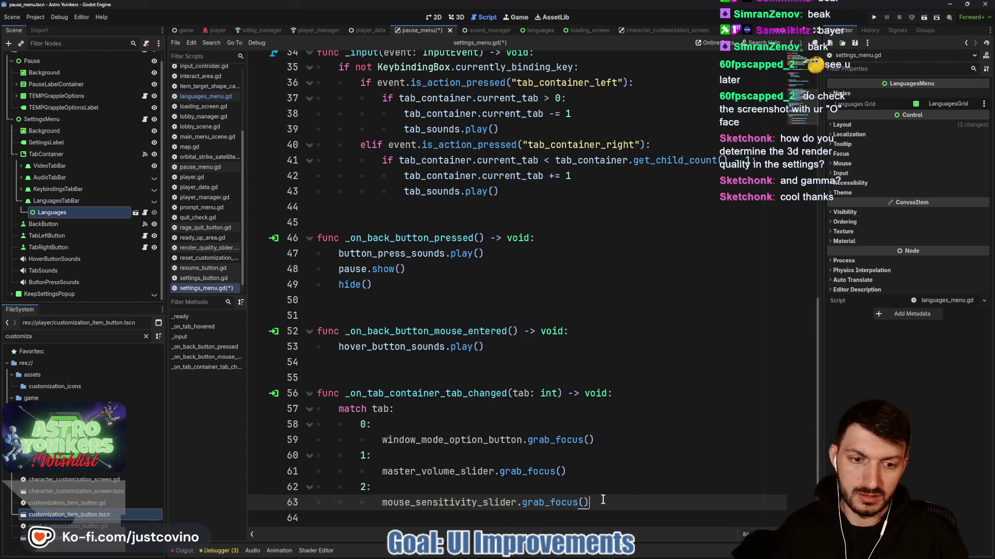
key(Return)
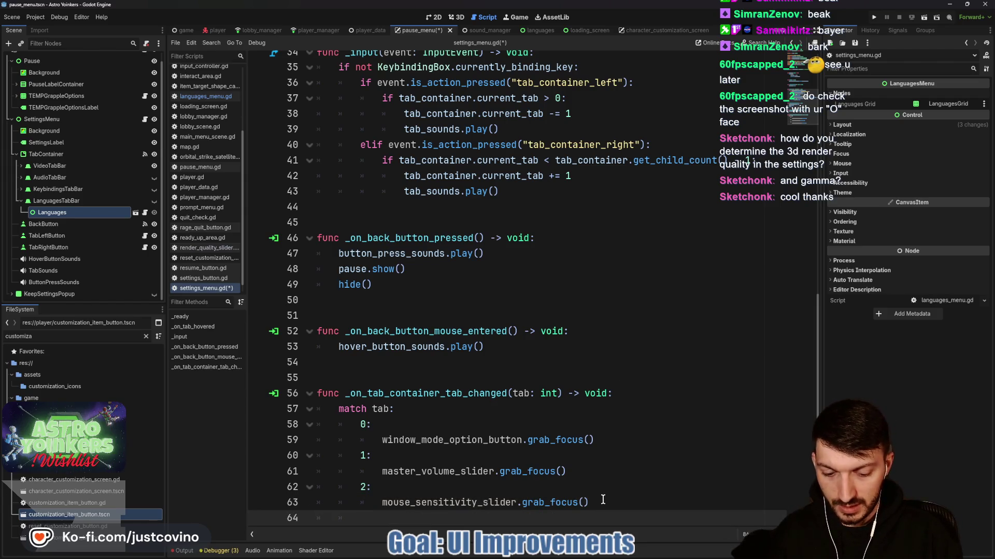
text(_:)
key(Return)
text(oass)
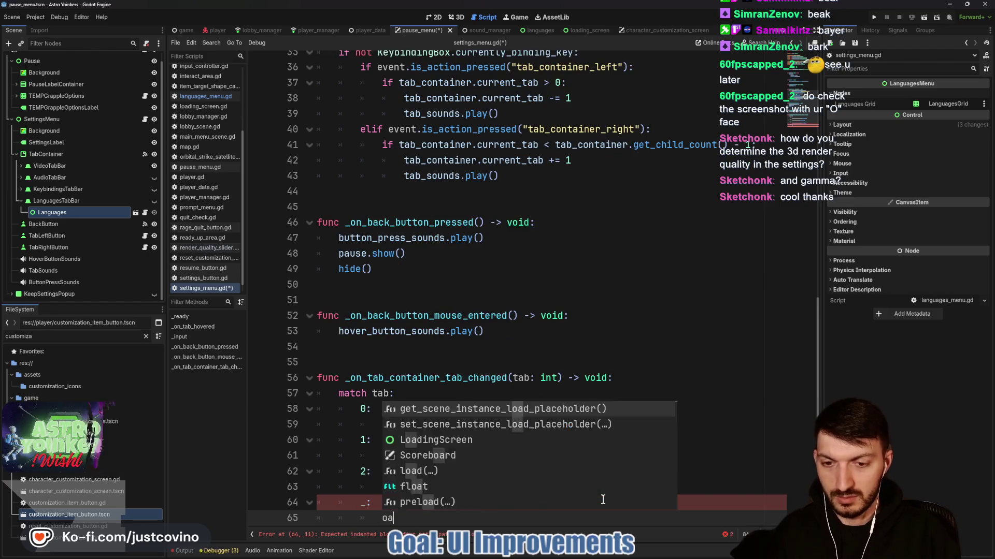
key(BackSpace)
key(BackSpace)
key(BackSpace)
text(pass)
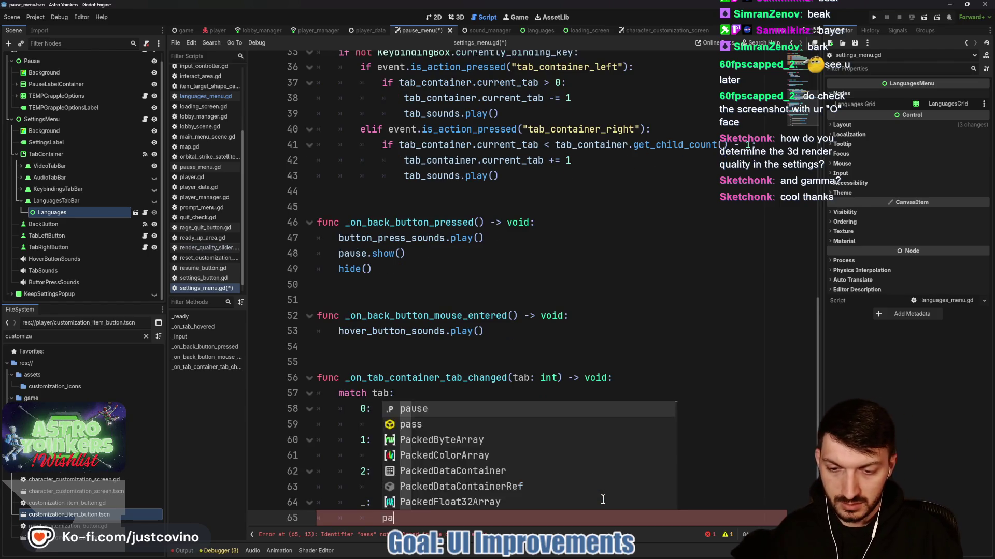
click(438, 346)
key(ctrl+s)
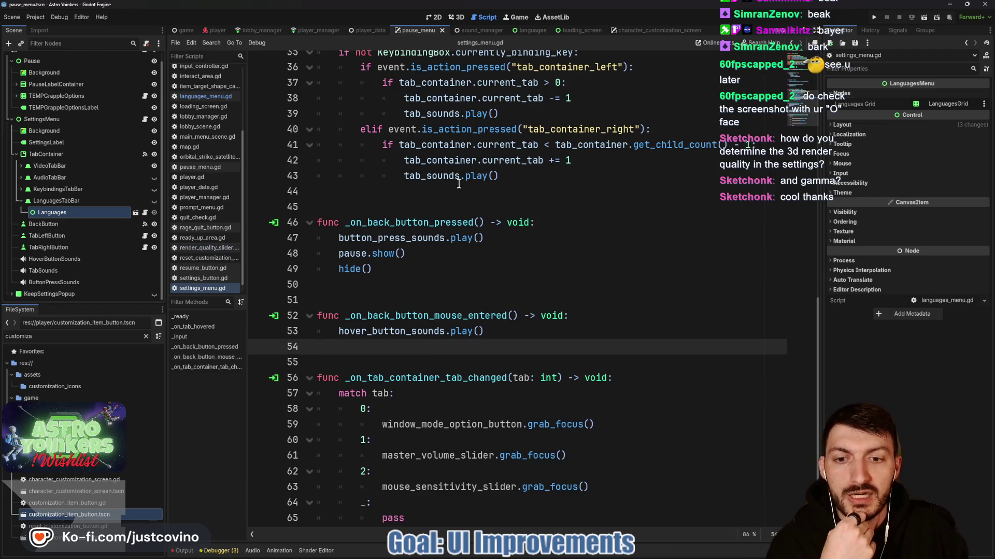
Run Astro Yoinkers from the editor to test the new menu focus changes.
click(393, 356)
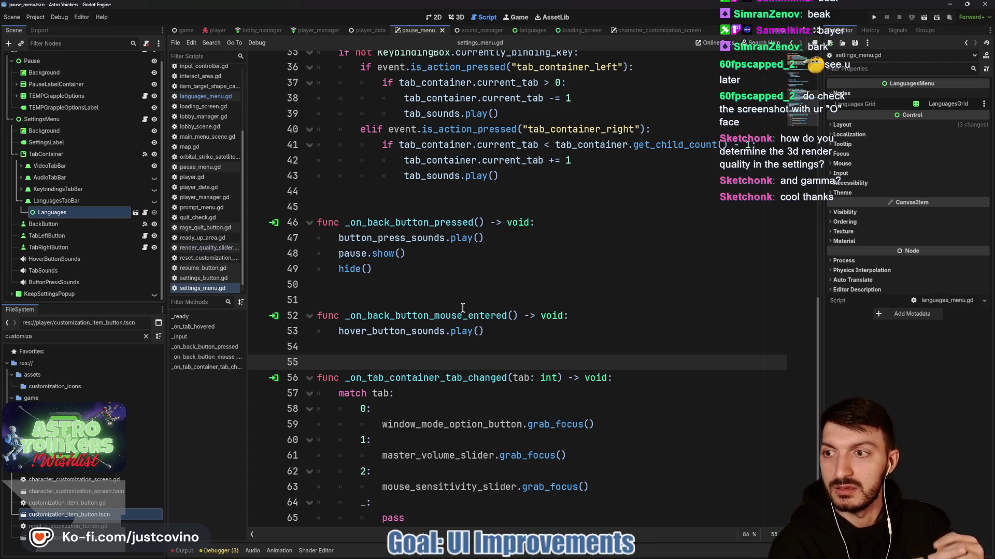
click(874, 18)
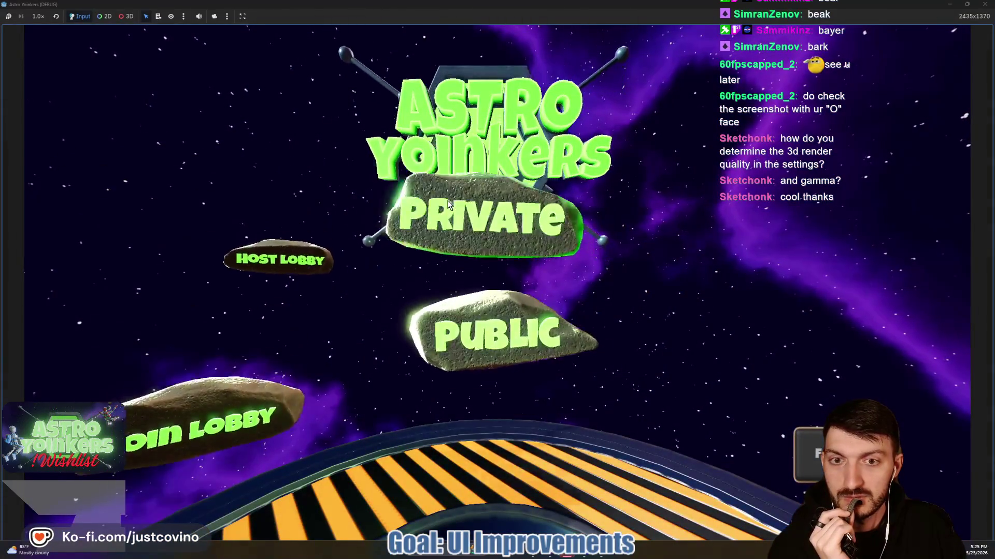
Start a private game, then bring up the pause menu and its Settings screen.
click(448, 201)
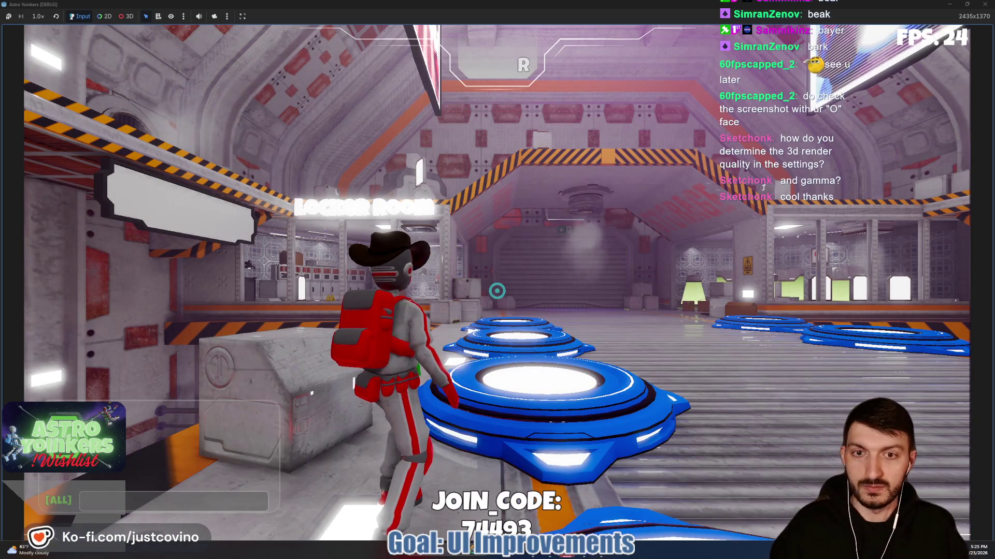
key(Escape)
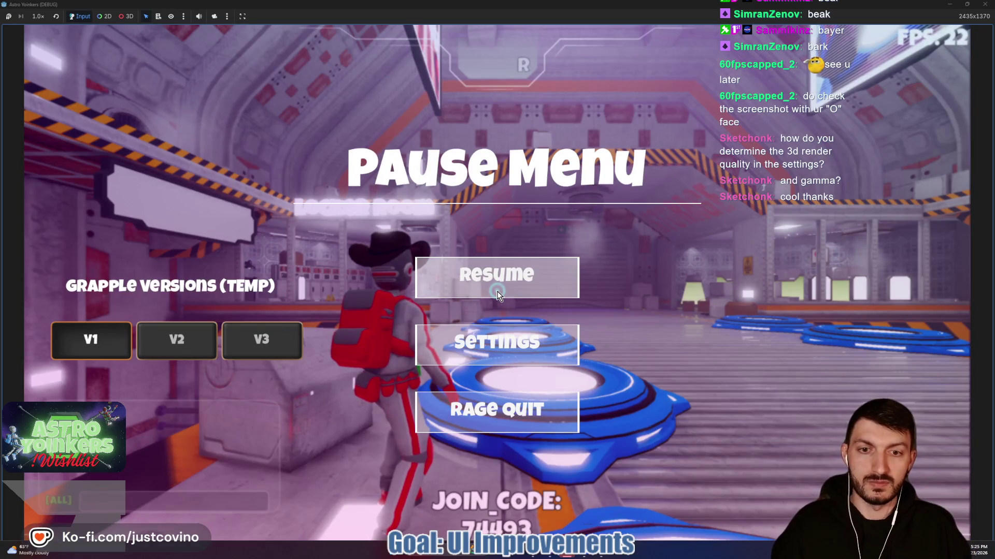
click(495, 344)
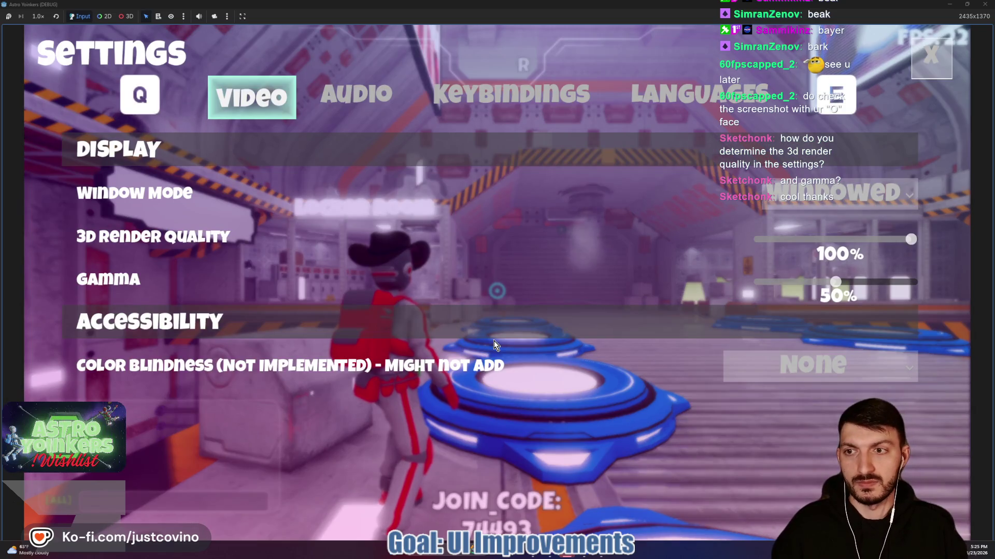
Cycle Settings through Audio and Keybindings back to Video, return to the pause menu, and restore the window.
key(e)
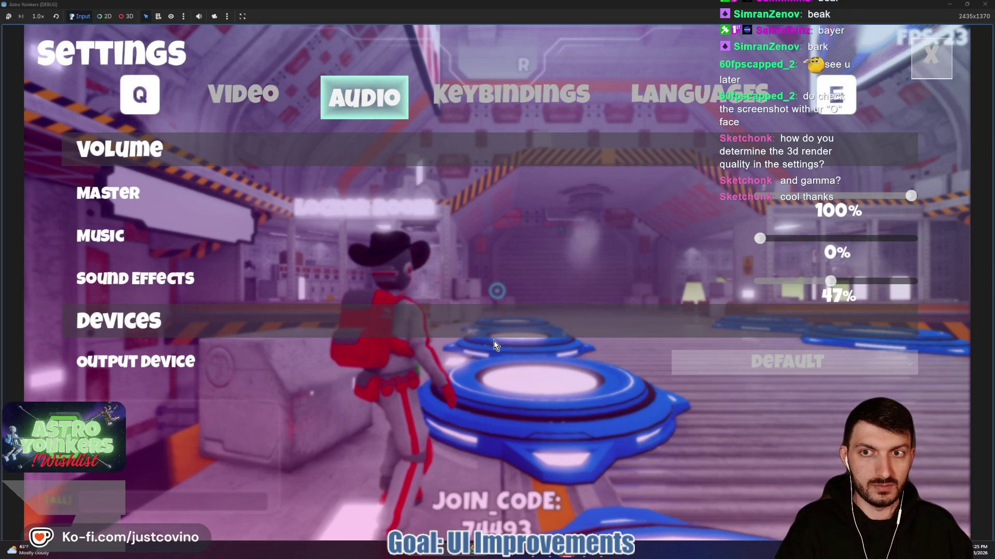
key(e)
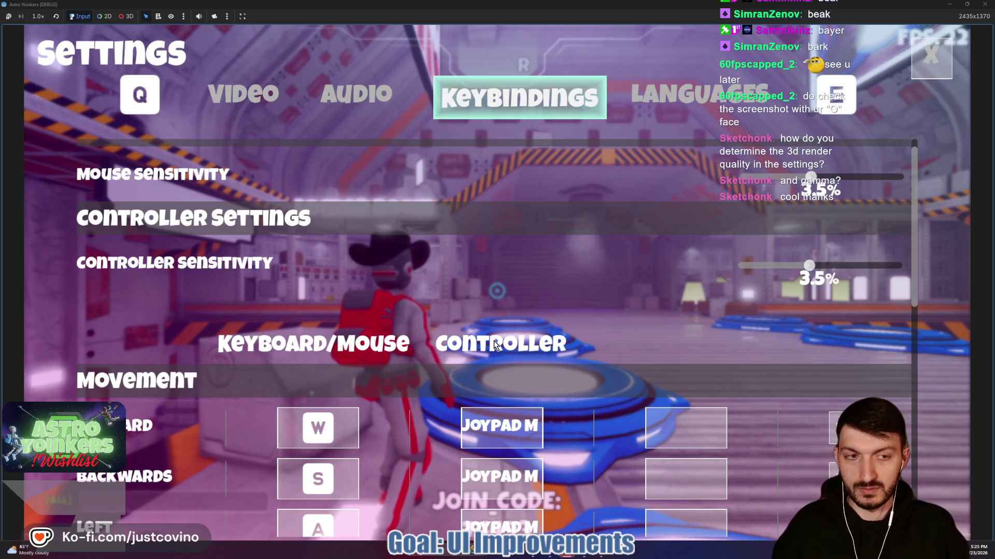
key(q)
key(q)
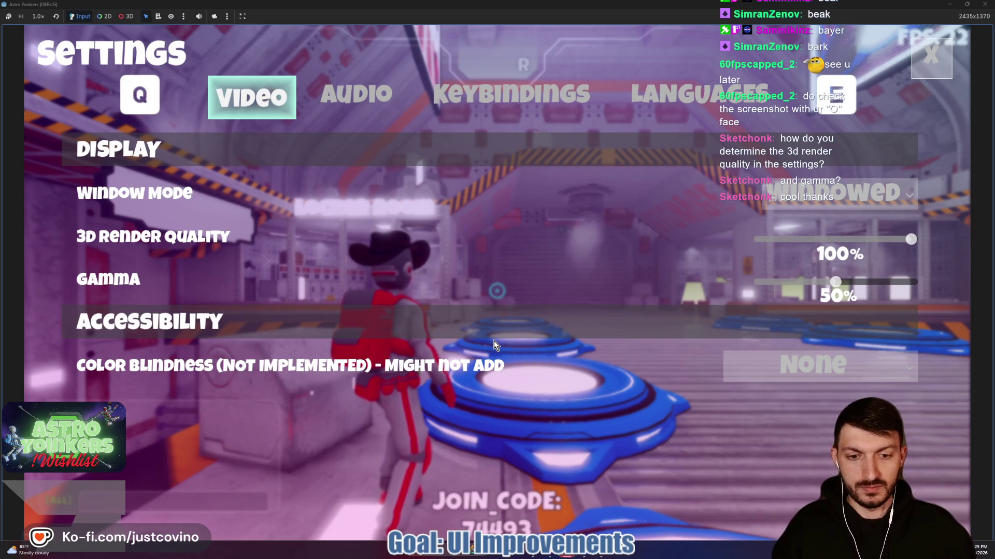
key(Escape)
key(Escape)
key(Escape)
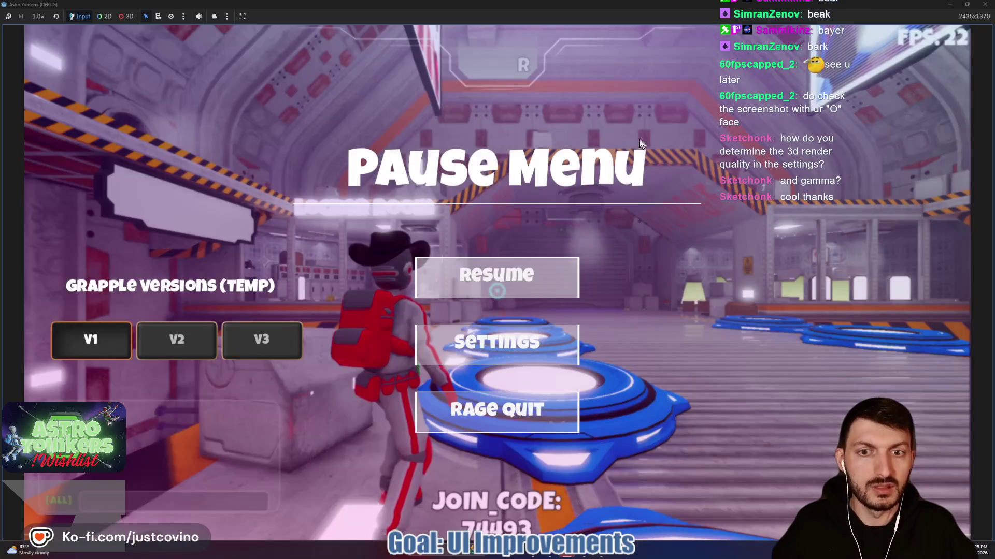
click(967, 4)
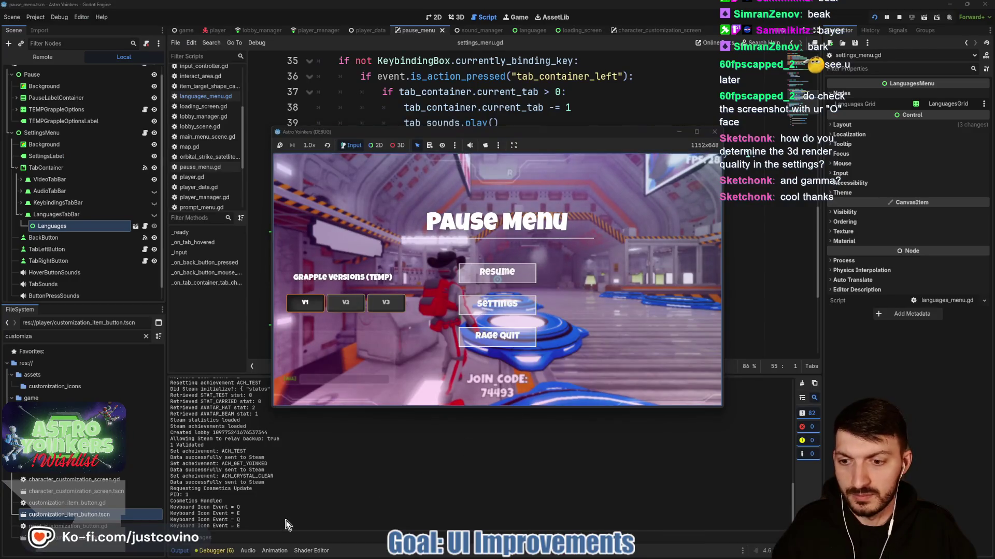
Maximize the game window and reopen Settings on the Video page.
click(697, 131)
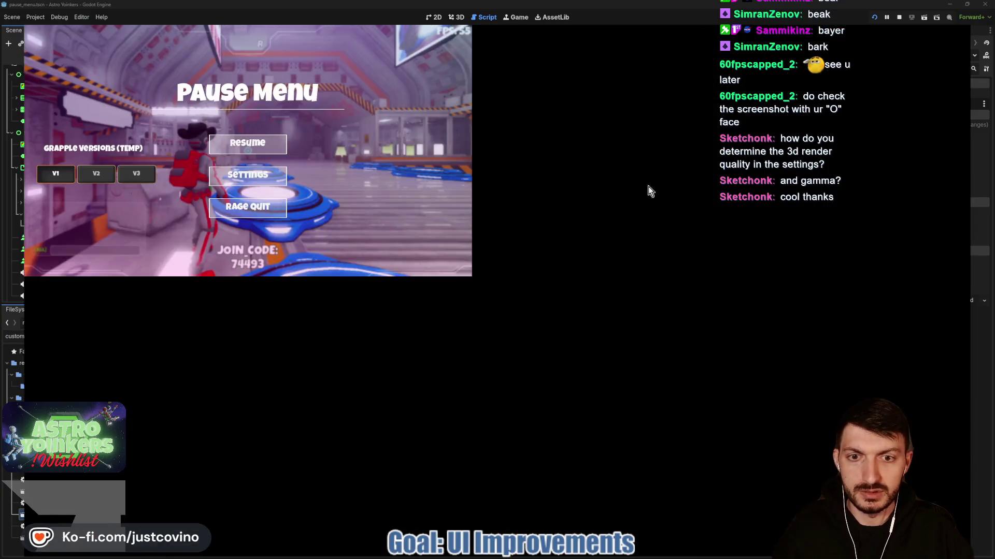
click(519, 346)
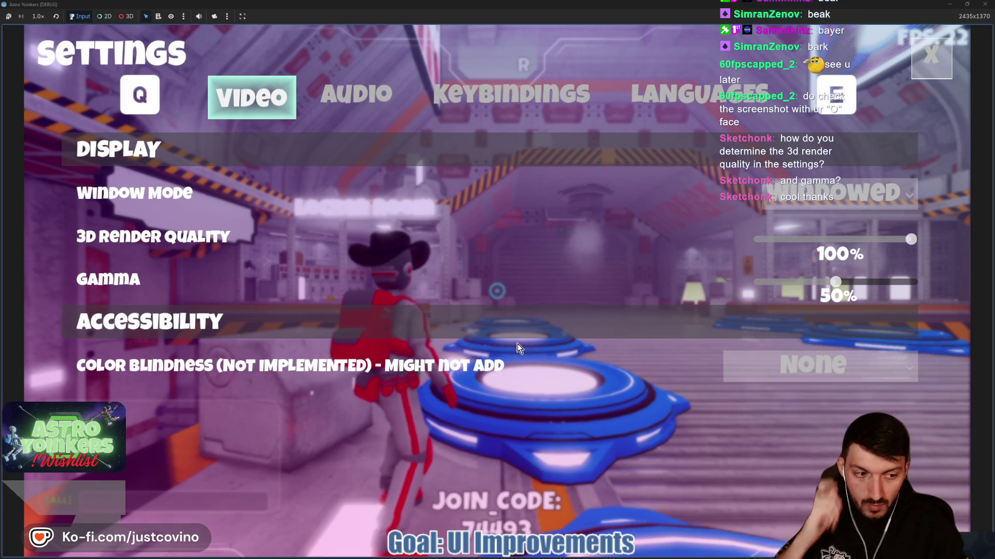
Toggle between the Audio and Video settings tabs, then close Settings to the pause menu.
key(e)
key(q)
key(e)
key(q)
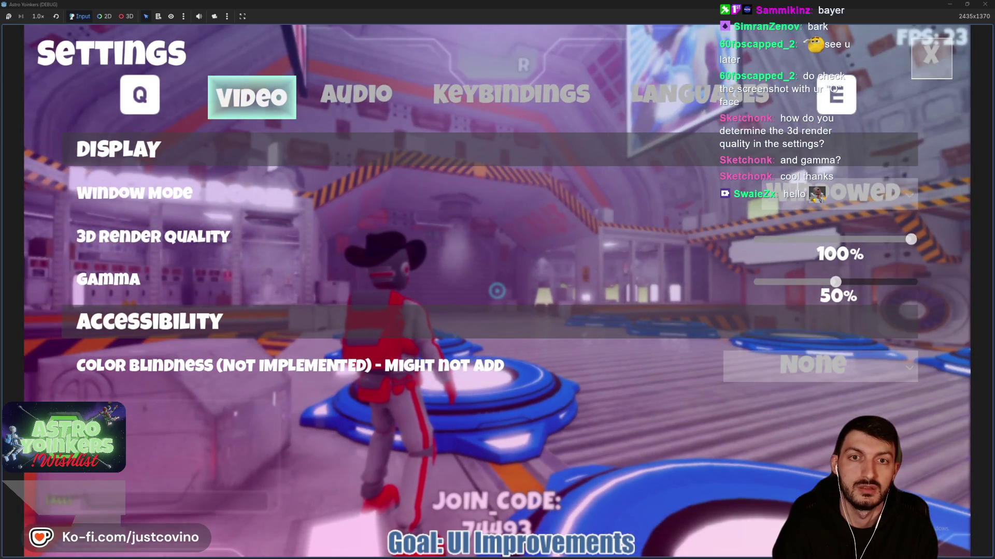
key(Escape)
key(Escape)
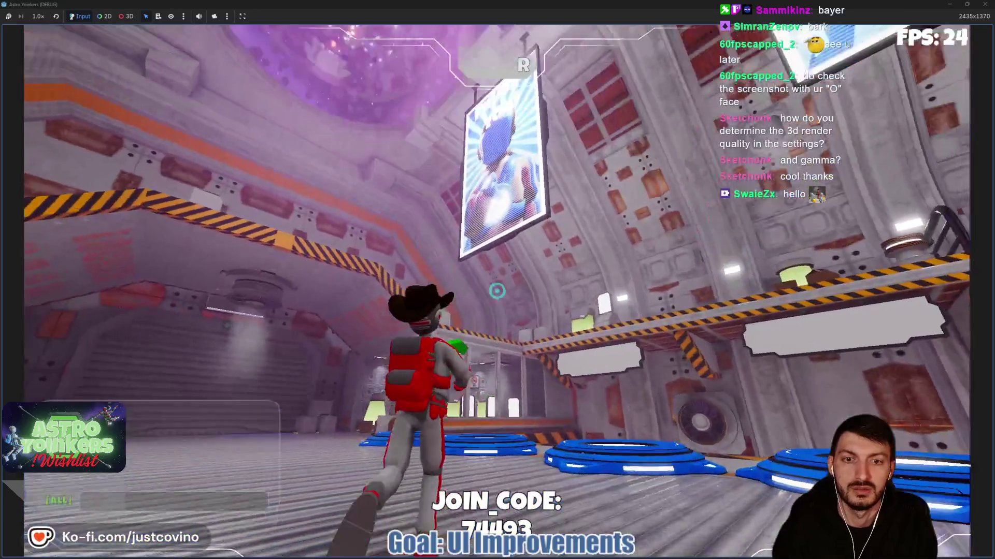
Resume play, firing the grapple twice and running into the Asteroid Map hall.
click(498, 291)
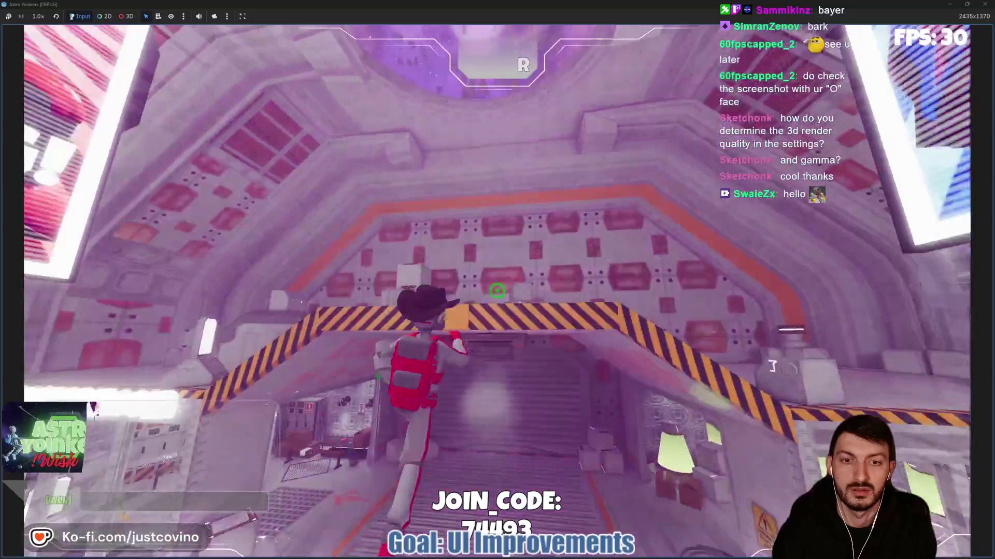
click(497, 291)
key(w)
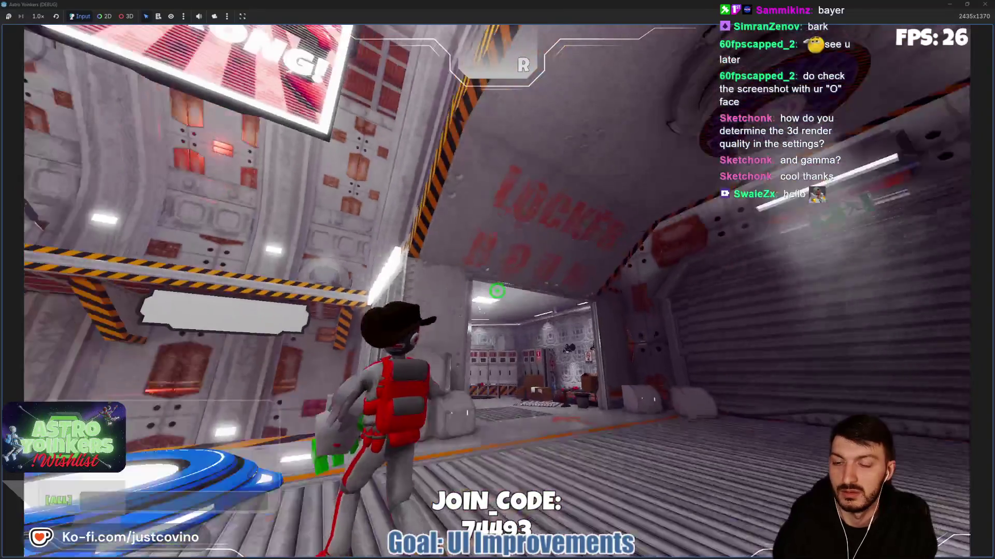
key(w)
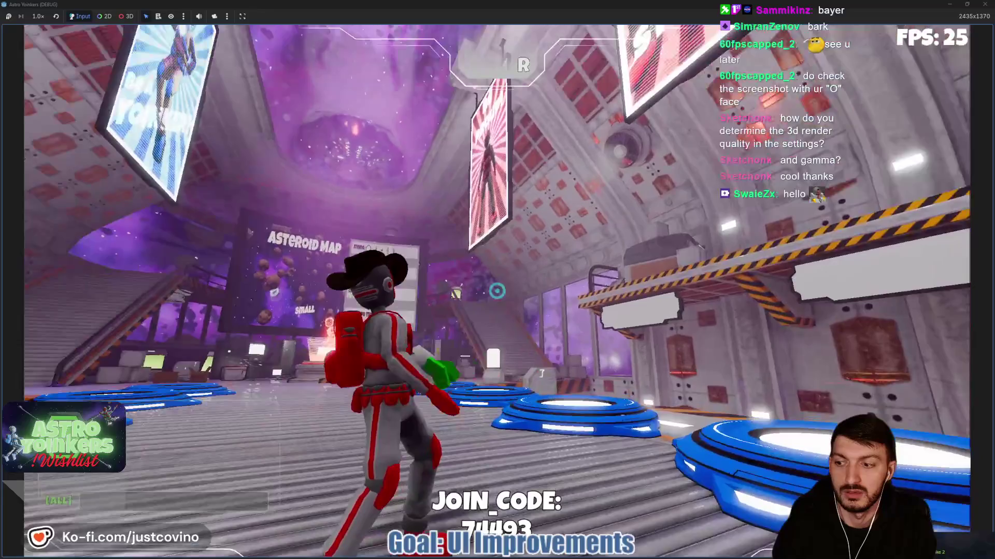
Reopen Settings and cycle through Audio, Keybindings and Languages tabs.
key(Escape)
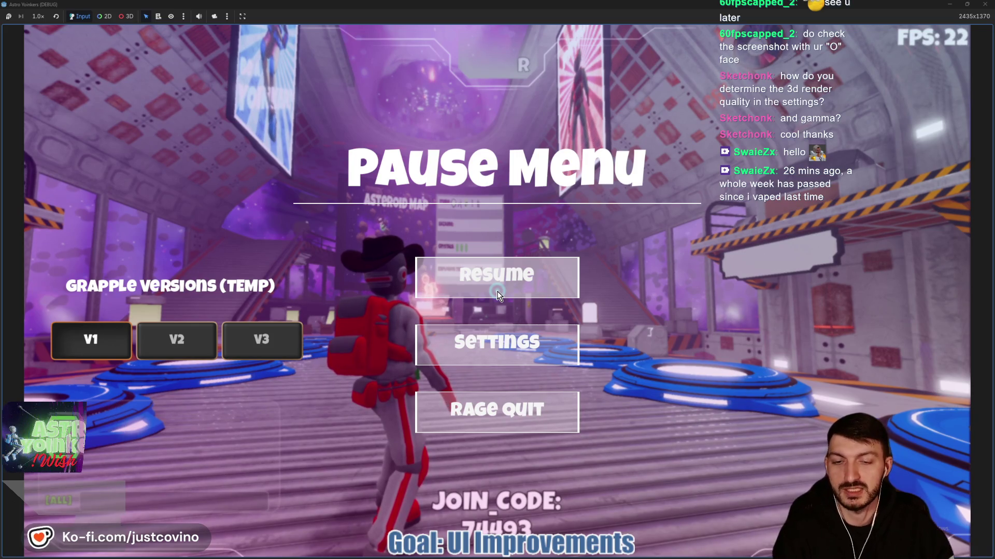
click(484, 342)
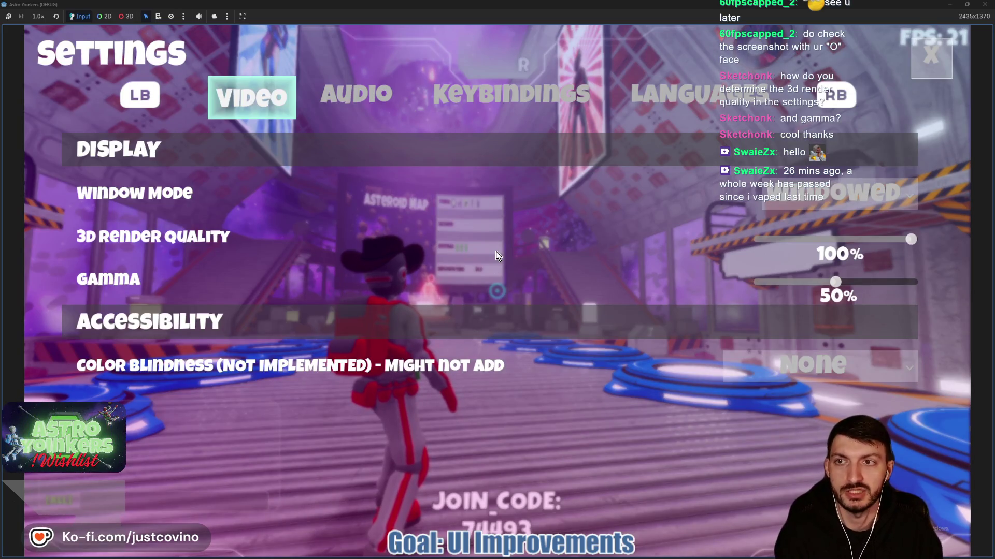
key(e)
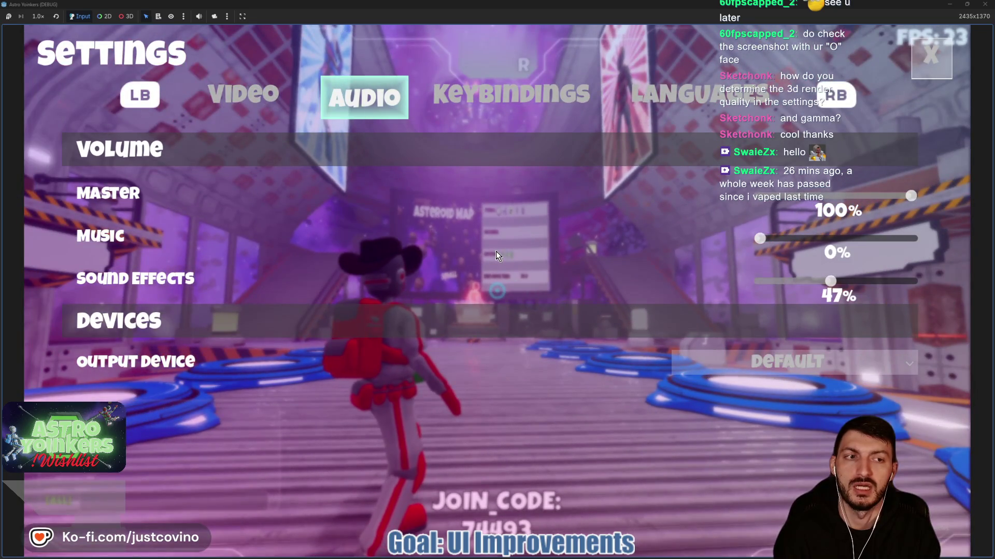
key(e)
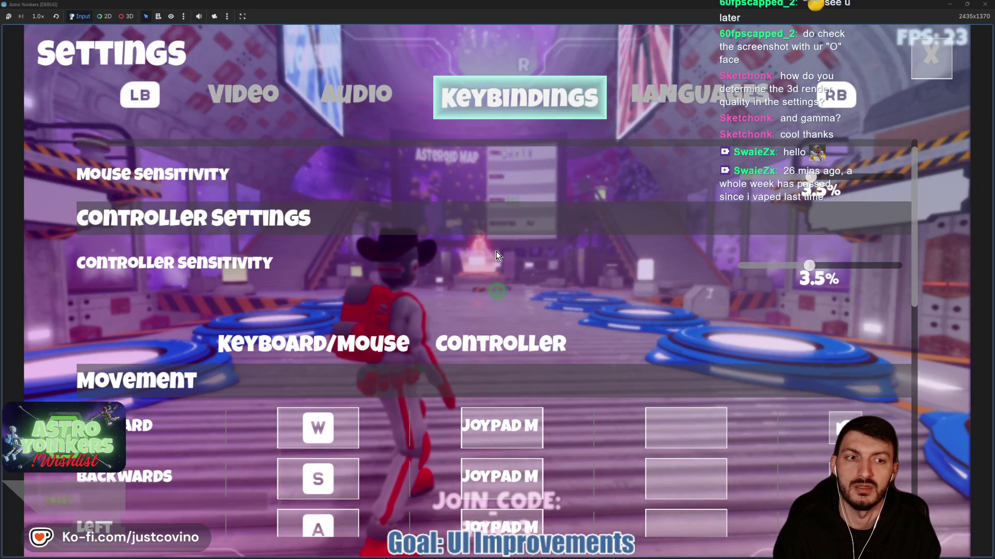
key(e)
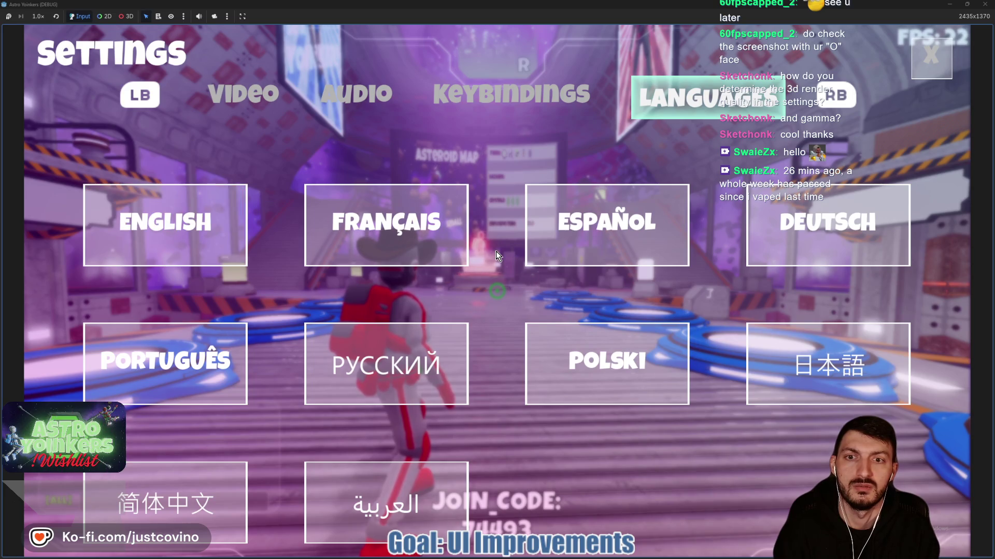
key(q)
key(e)
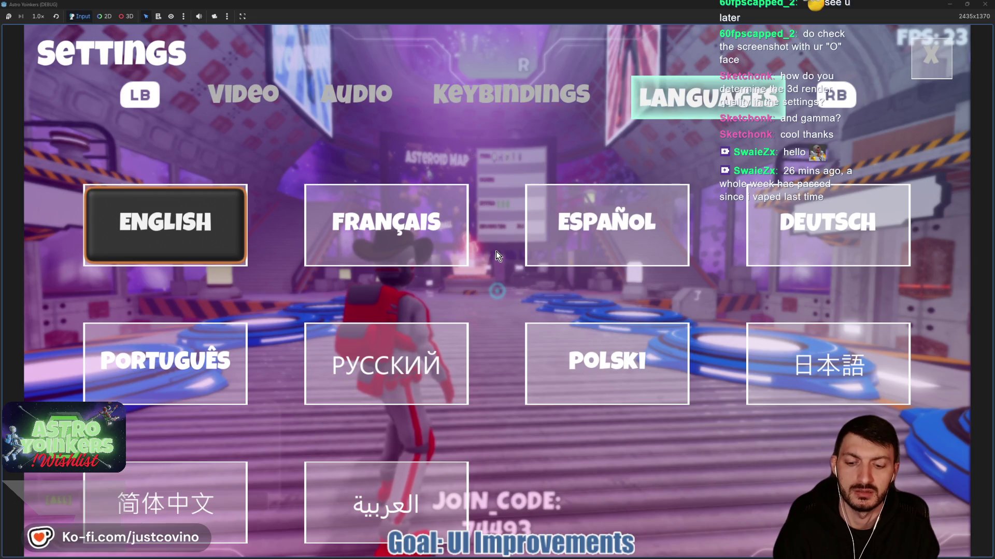
Clear focus from ENGLISH, resume gameplay, and quit the game with Alt+F4.
click(496, 251)
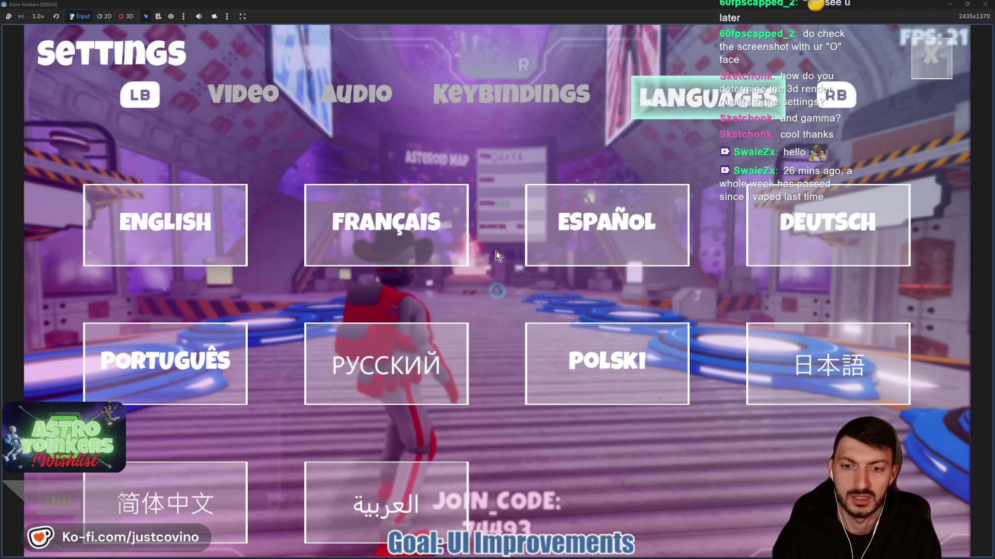
key(Escape)
key(Escape)
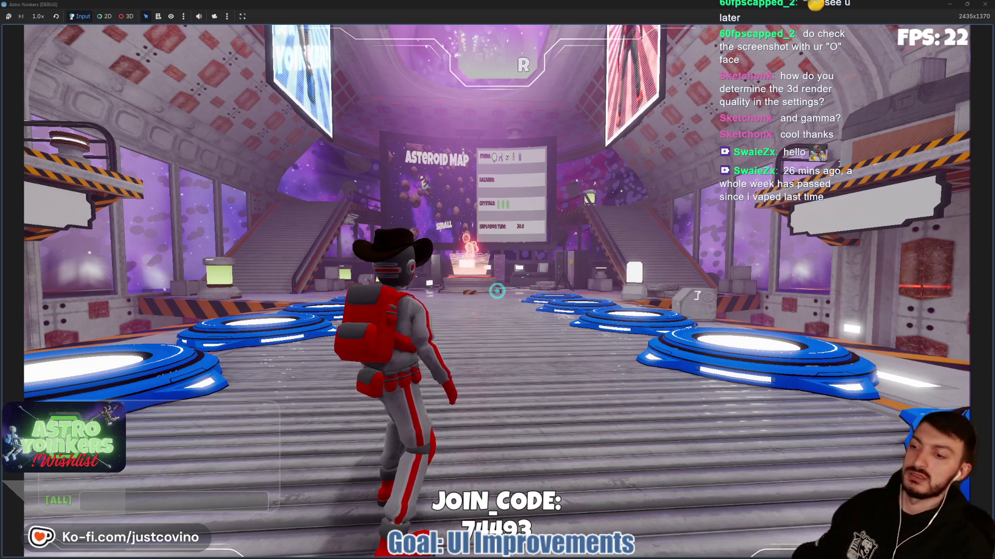
key(alt+F4)
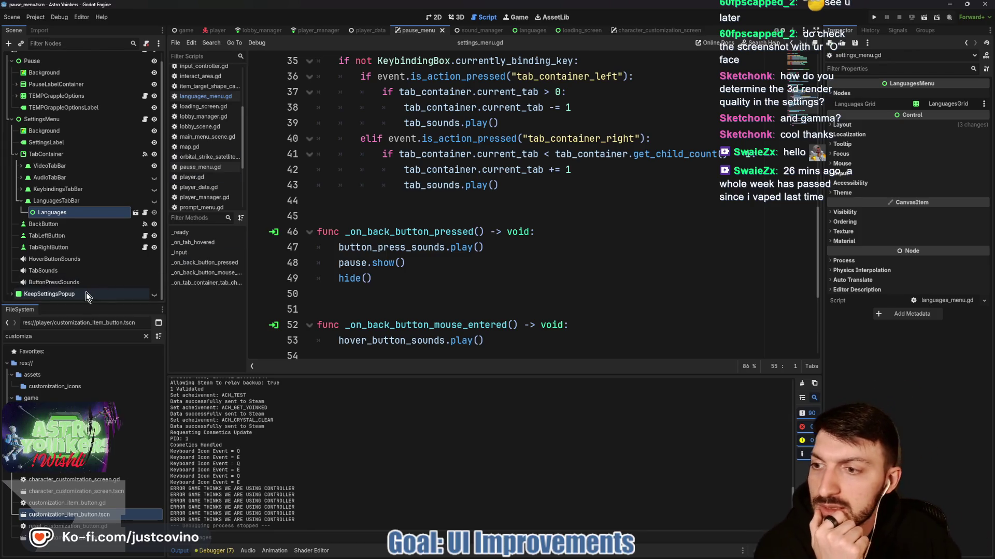
Give TabRightButton's Disabled state the shared texture style.
click(66, 248)
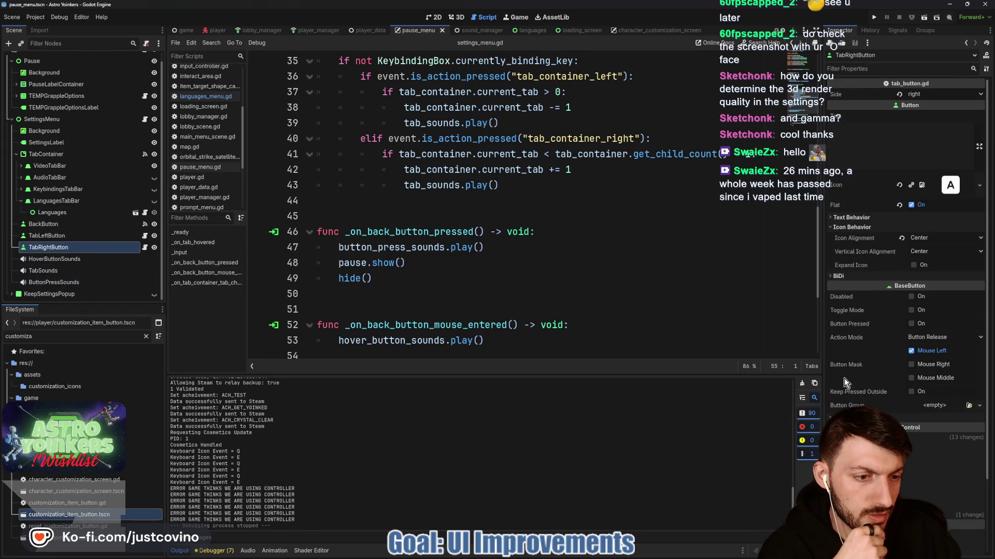
scroll(832, 117, down, 3)
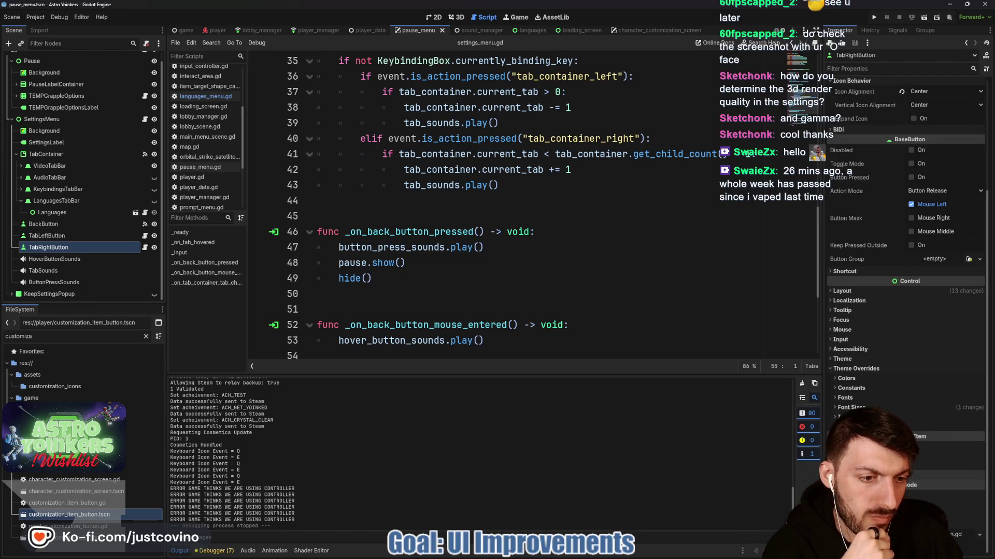
scroll(881, 259, down, 2)
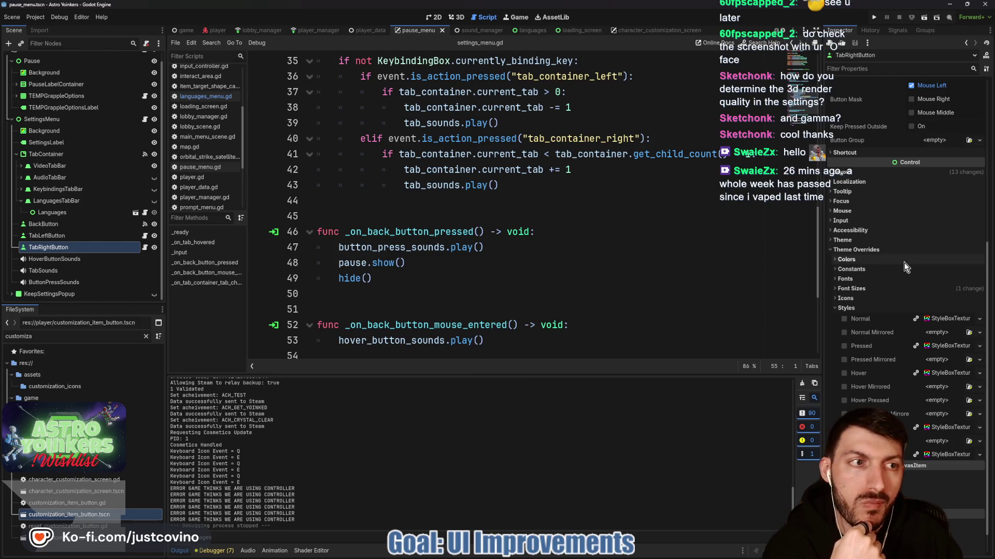
scroll(903, 263, up, 1)
scroll(897, 257, down, 2)
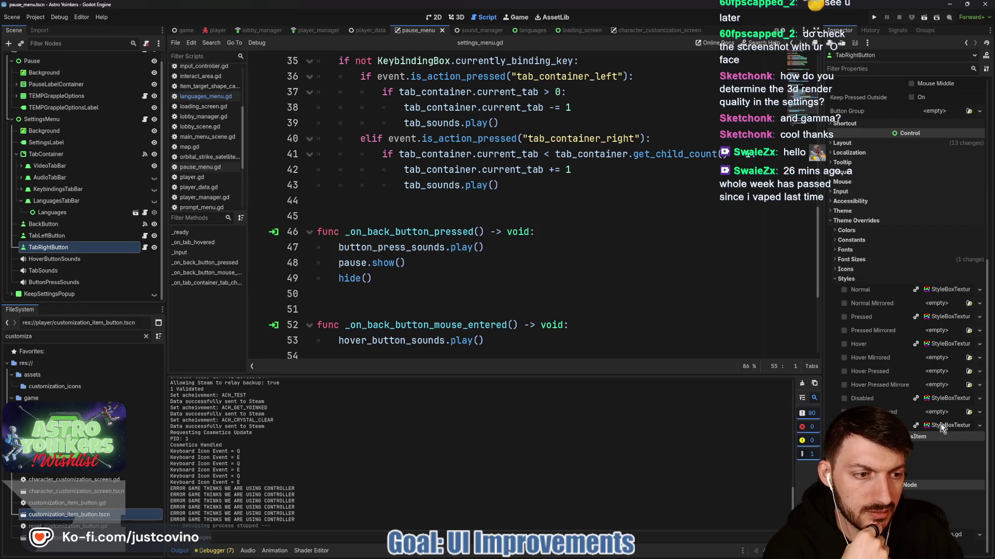
right_click(943, 424)
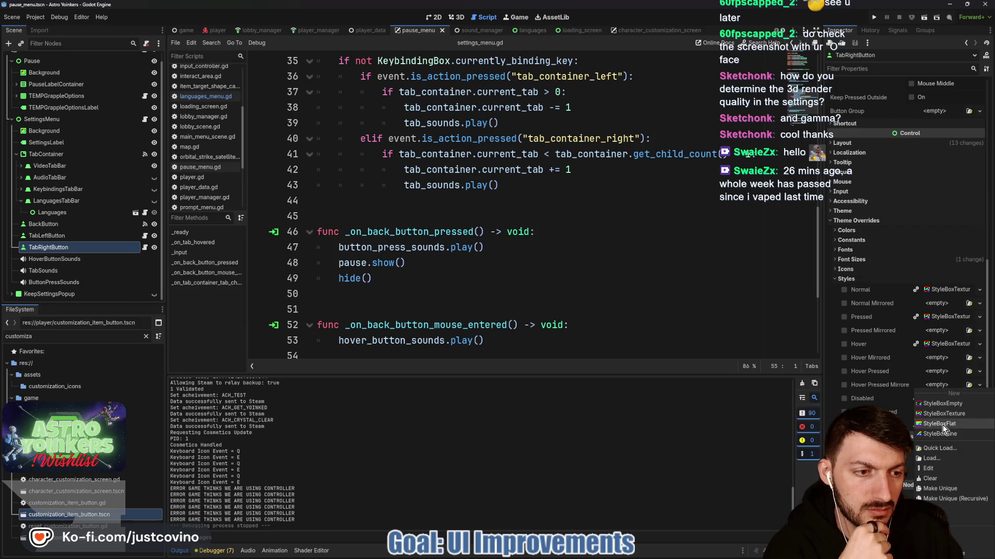
click(937, 544)
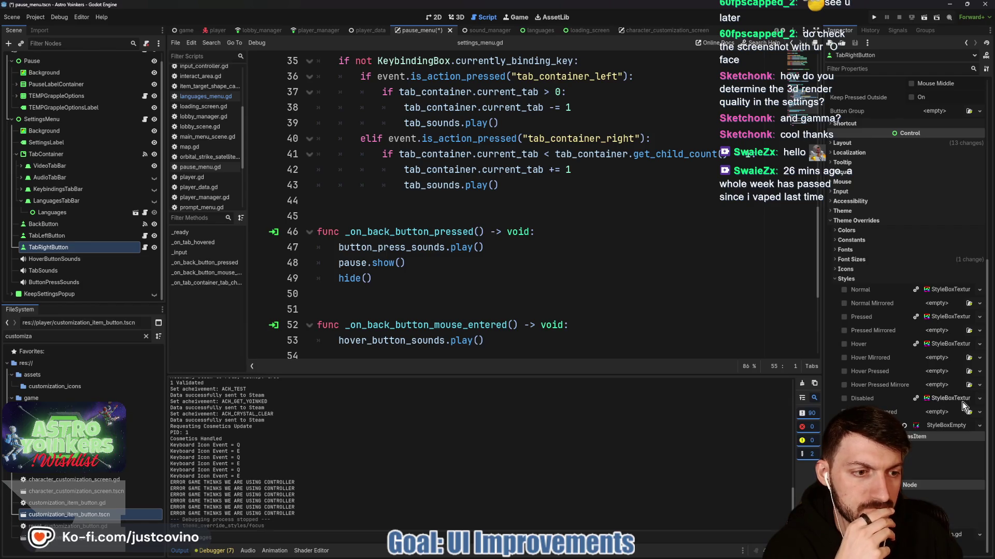
Give TabLeftButton a New StyleBoxEmpty focus override and save the pause_menu scene.
click(75, 237)
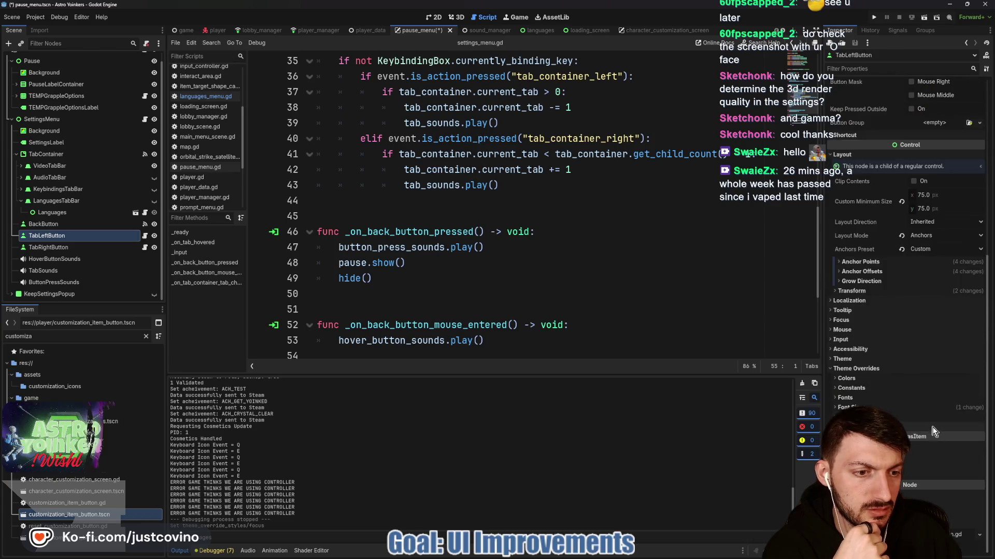
scroll(920, 423, down, 3)
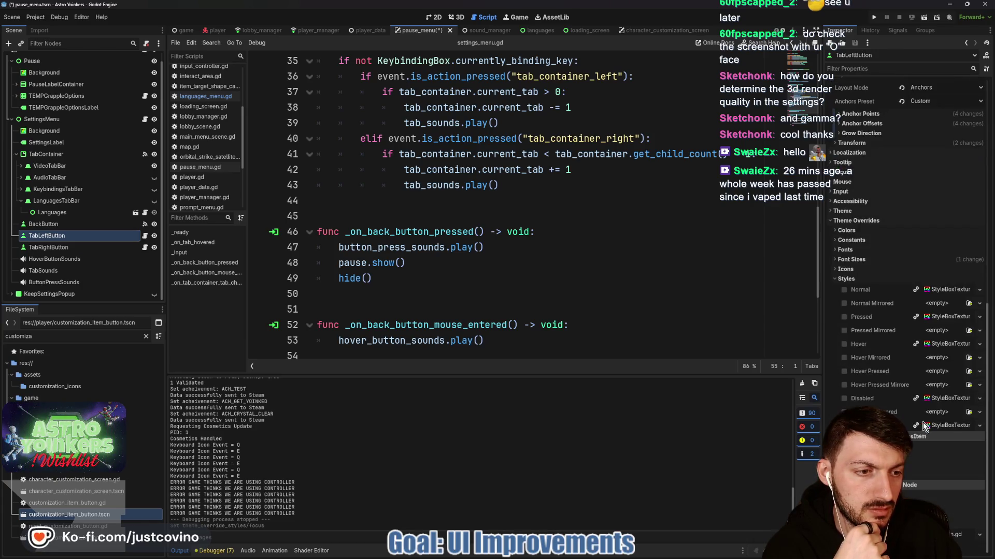
click(944, 427)
click(941, 405)
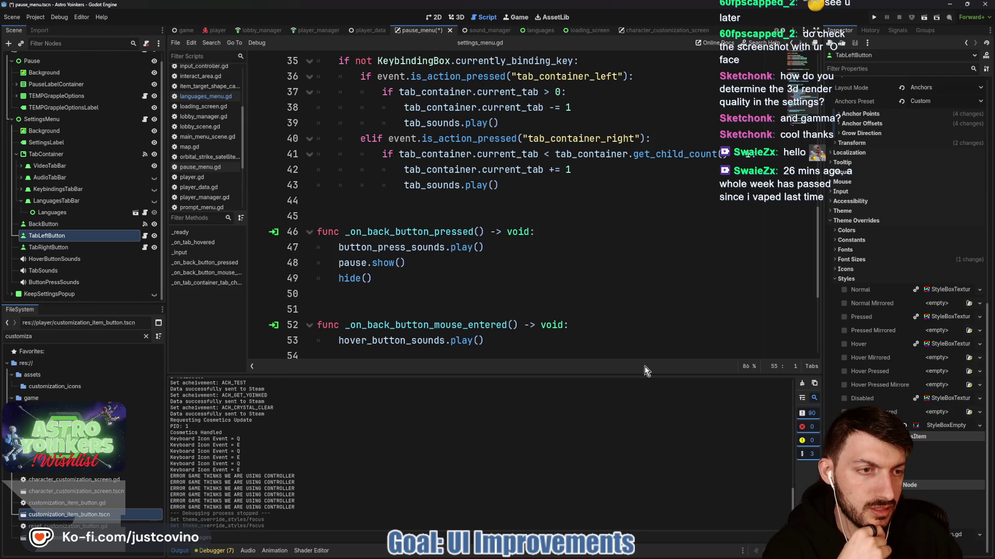
click(584, 261)
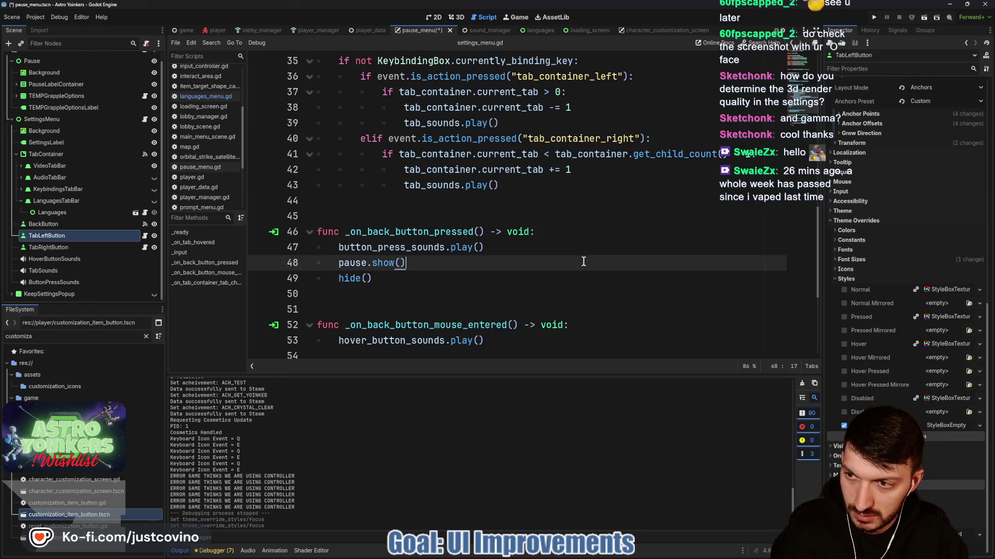
key(ctrl+s)
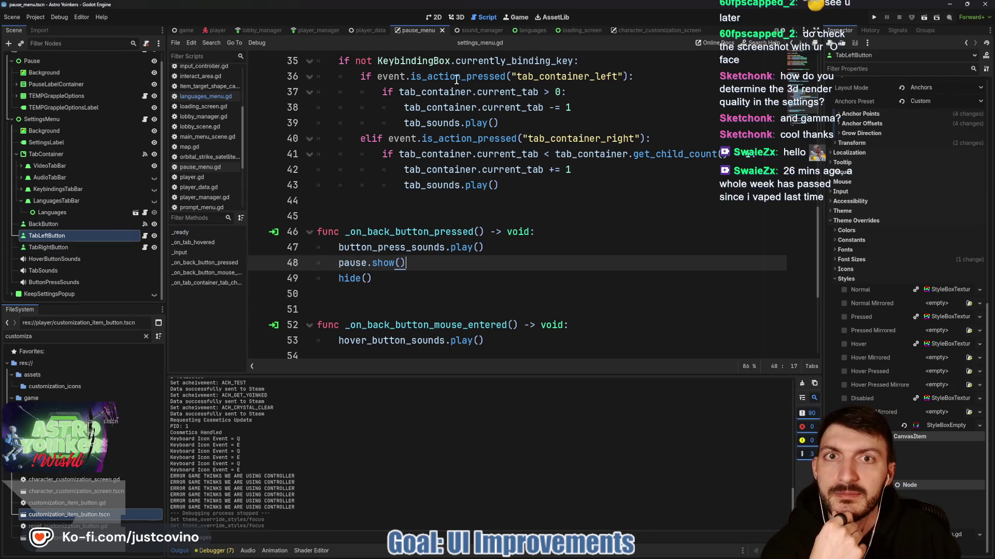
scroll(127, 132, up, 1)
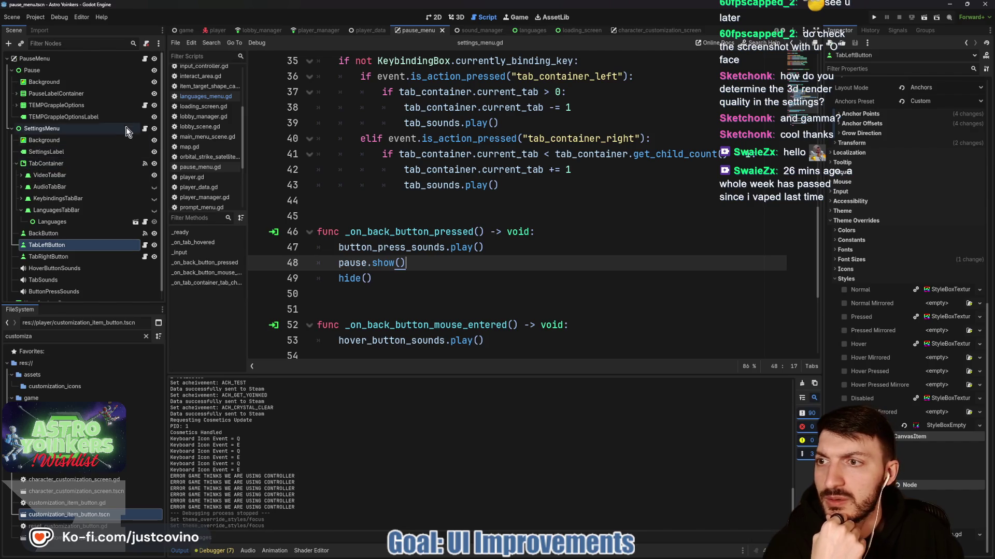
click(145, 129)
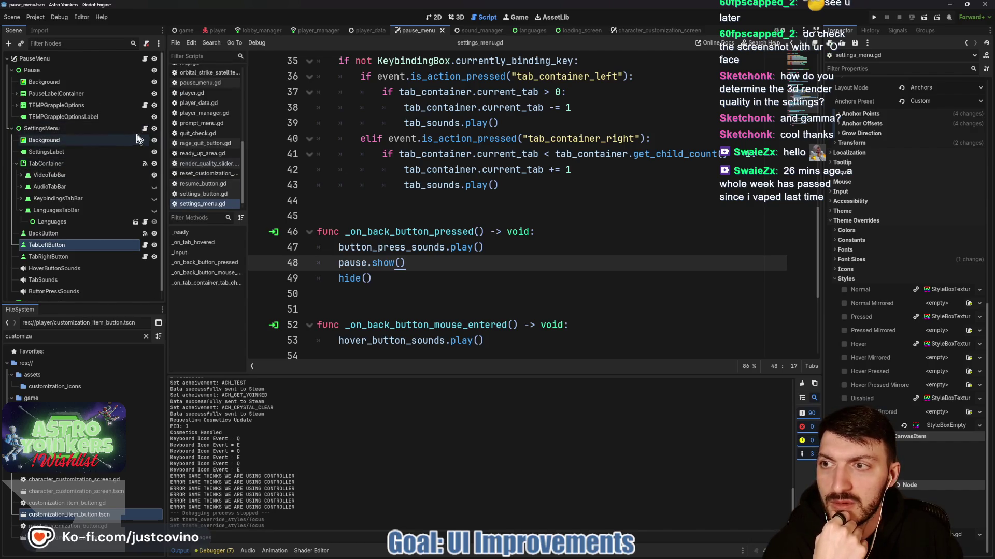
scroll(419, 189, up, 10)
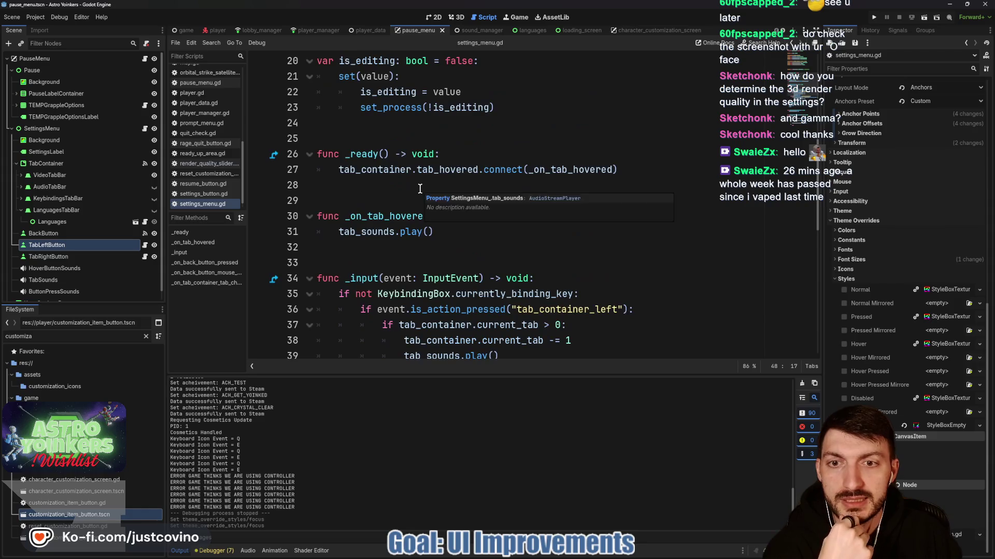
scroll(420, 189, up, 2)
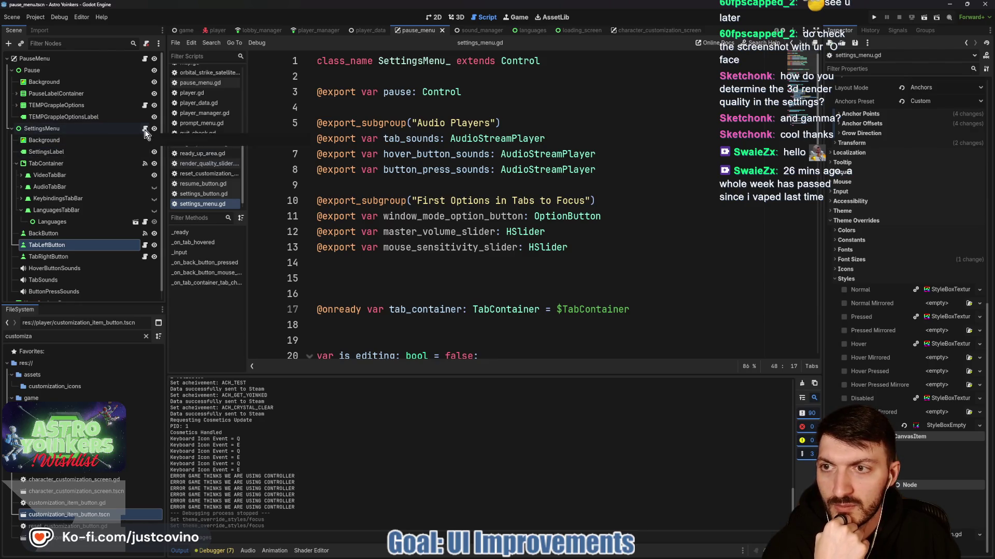
scroll(395, 175, down, 5)
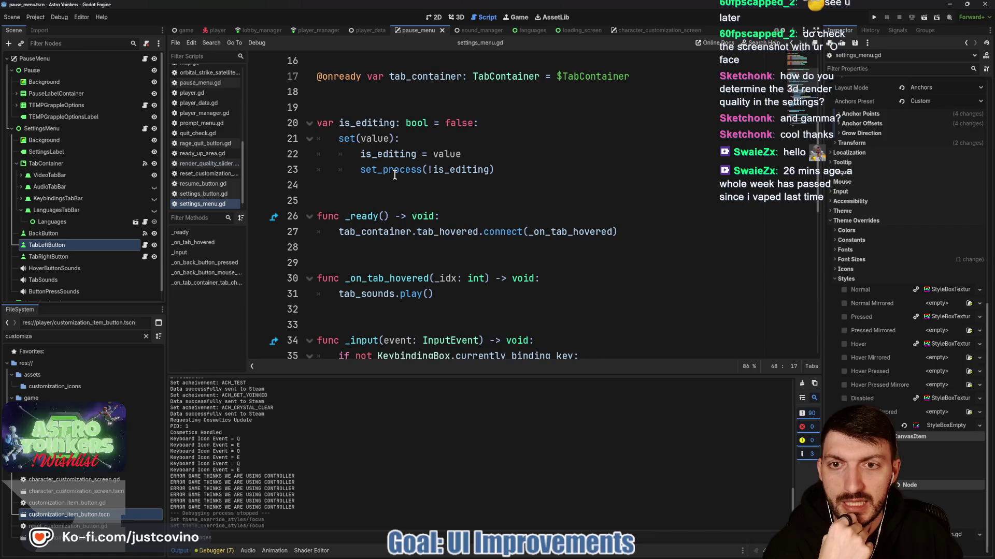
scroll(395, 175, down, 2)
scroll(394, 175, up, 2)
scroll(395, 174, down, 3)
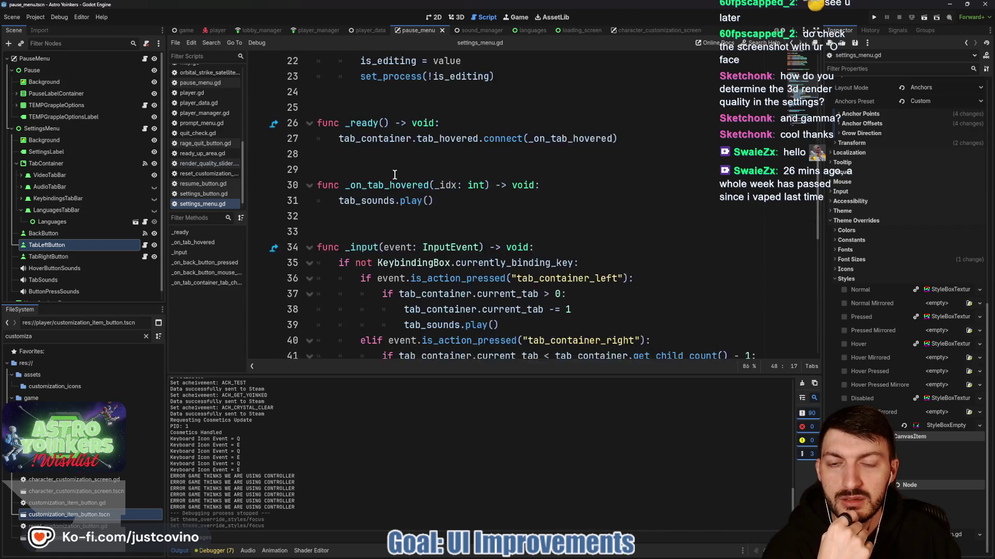
scroll(395, 175, down, 3)
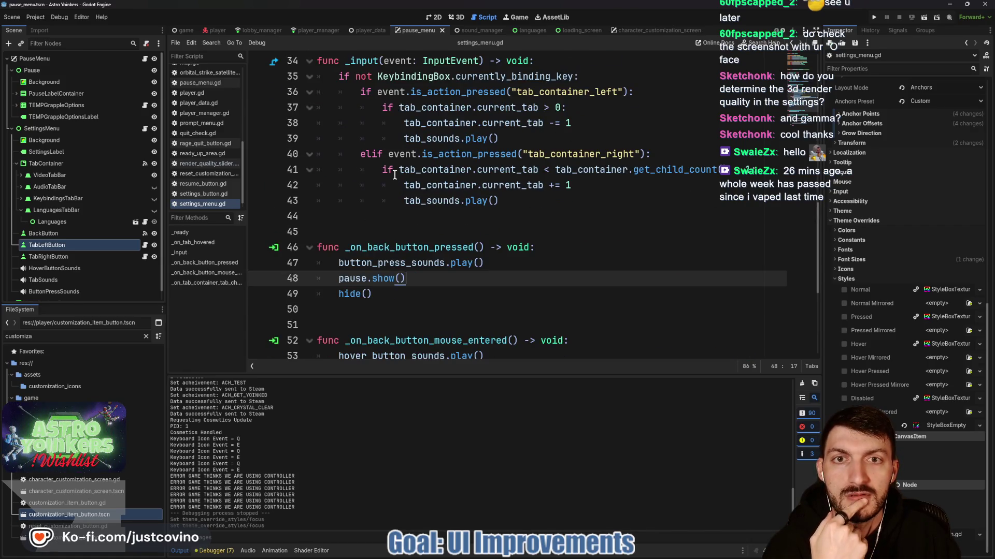
scroll(395, 174, down, 2)
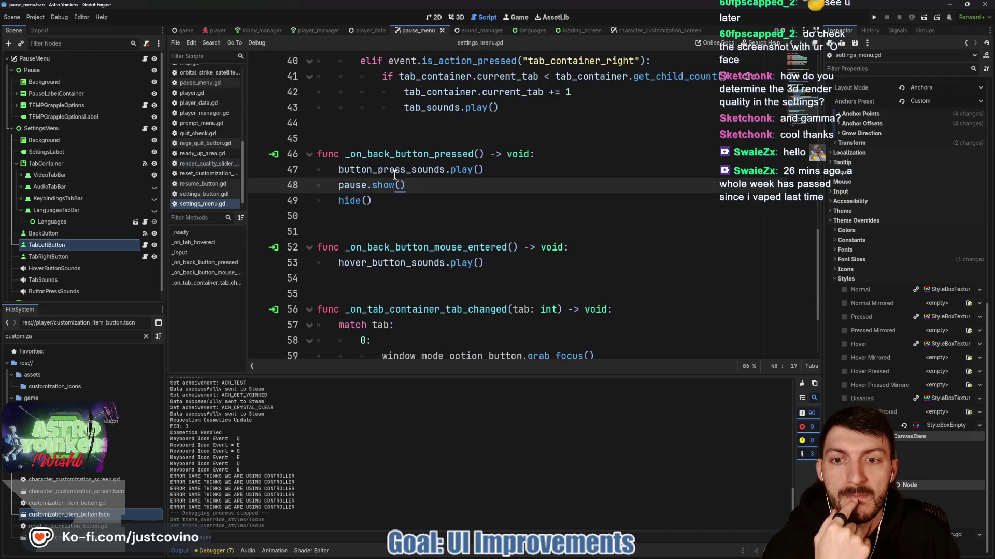
scroll(394, 175, up, 5)
scroll(395, 175, up, 8)
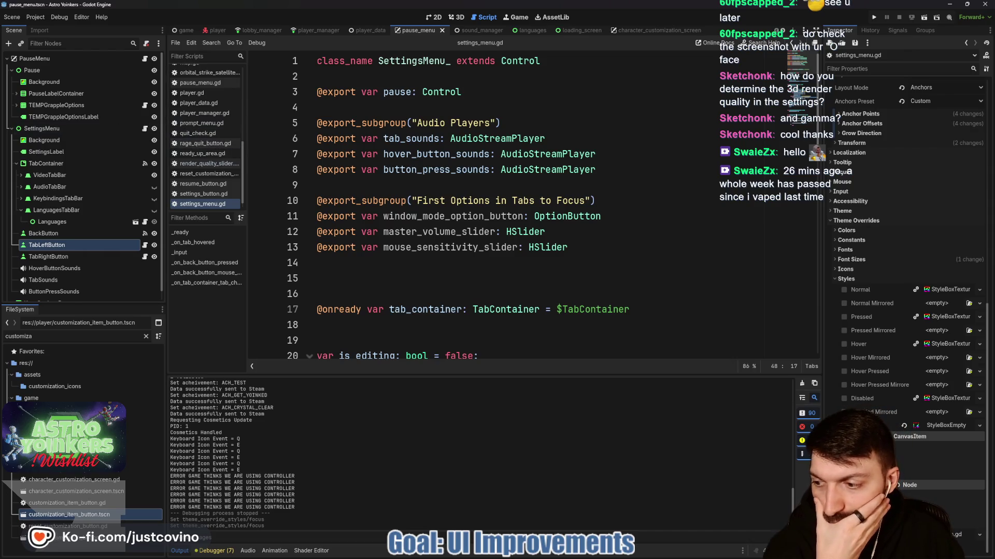
Open pause_menu.gd and review it, placing the caret after pause.show() on line 51.
click(144, 60)
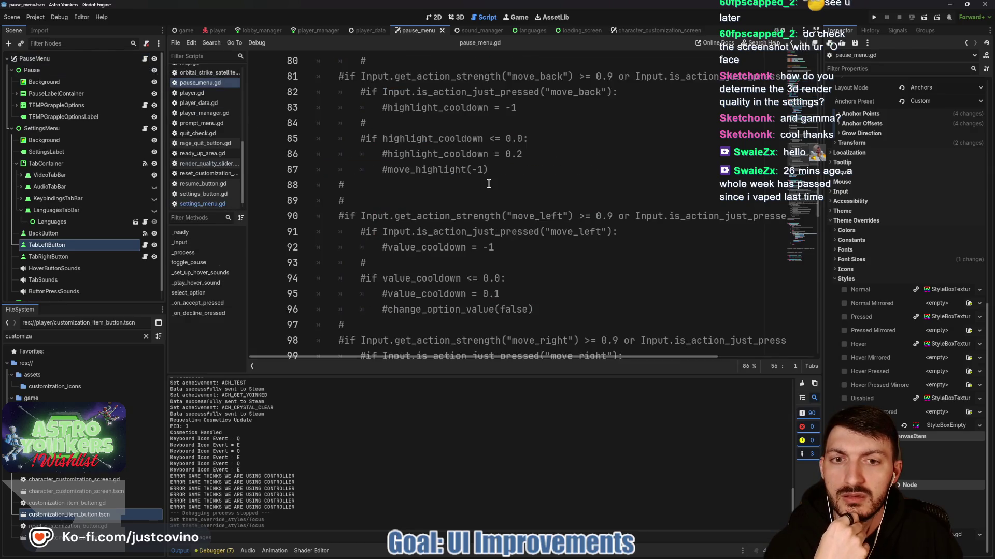
scroll(410, 175, up, 10)
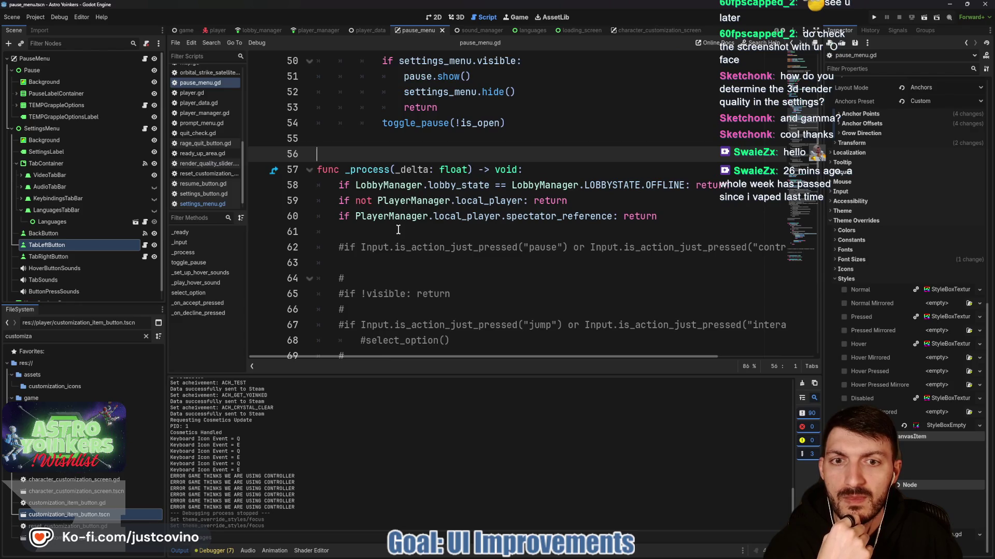
scroll(474, 230, down, 4)
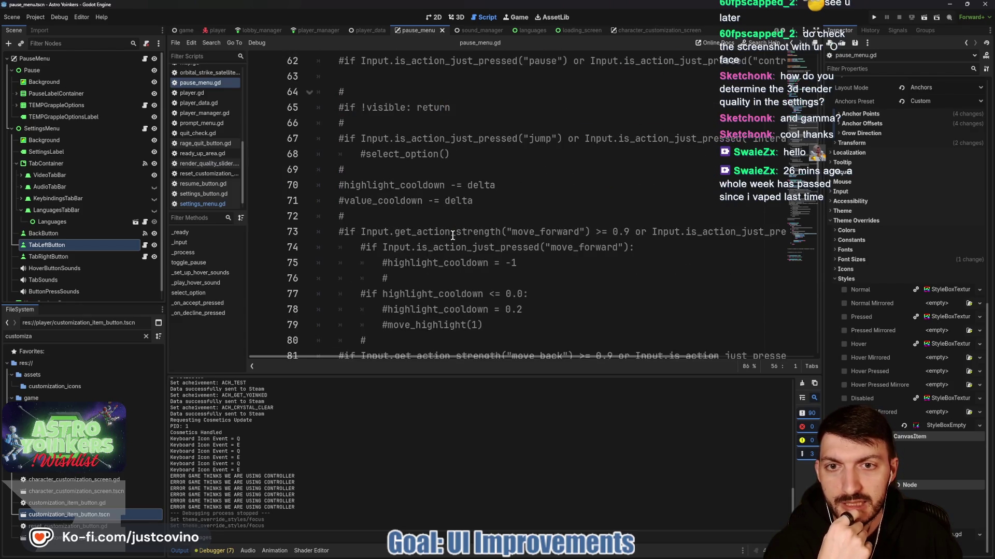
scroll(452, 235, up, 4)
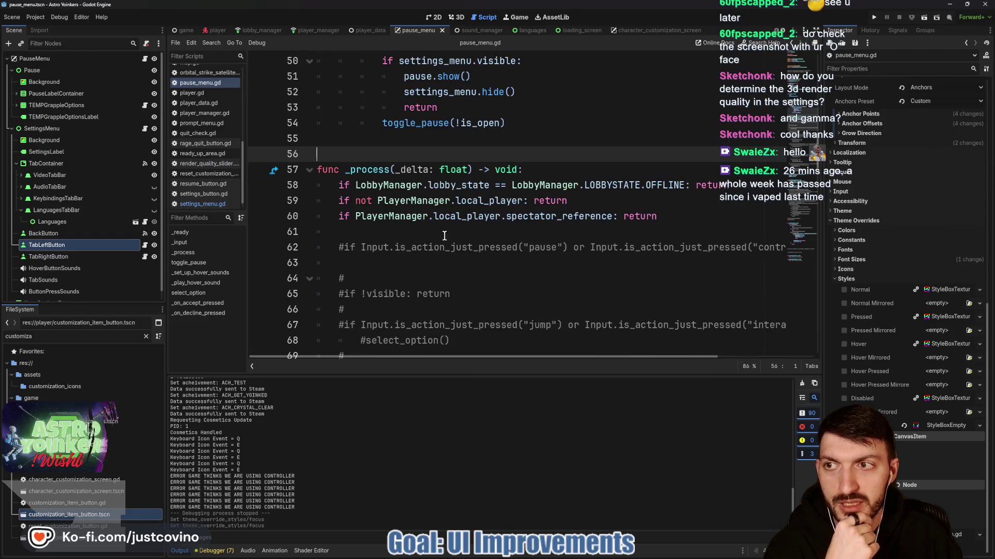
scroll(420, 225, up, 3)
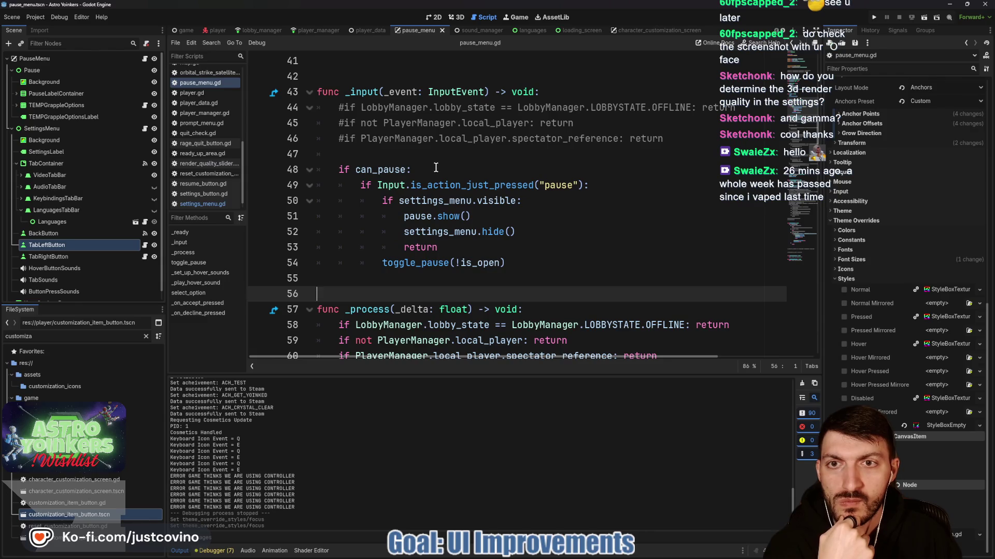
scroll(436, 167, up, 2)
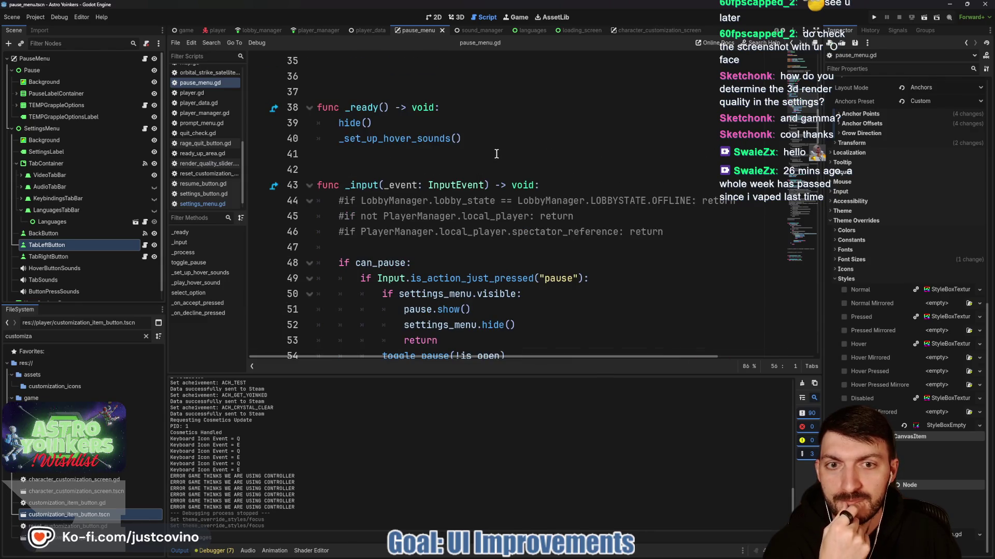
scroll(481, 164, up, 1)
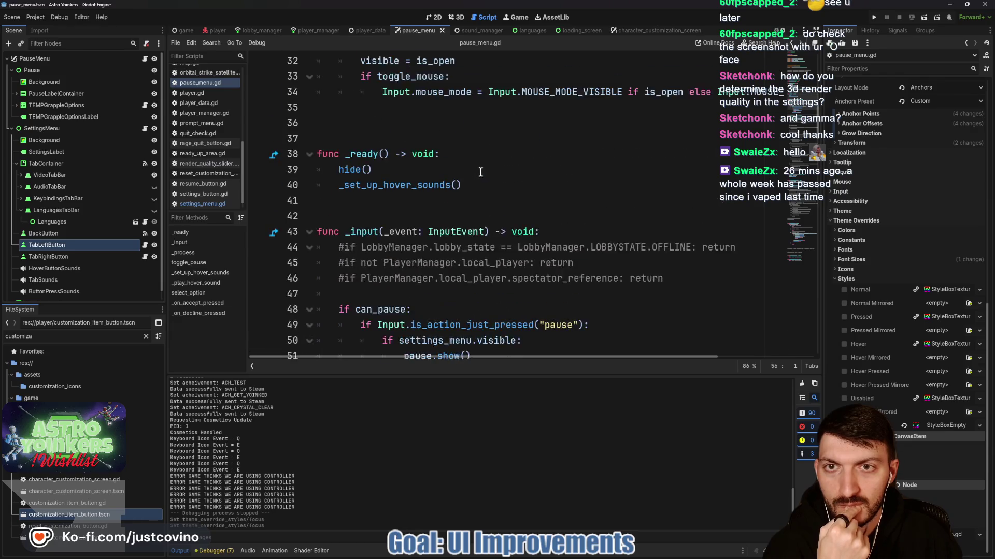
scroll(481, 171, down, 3)
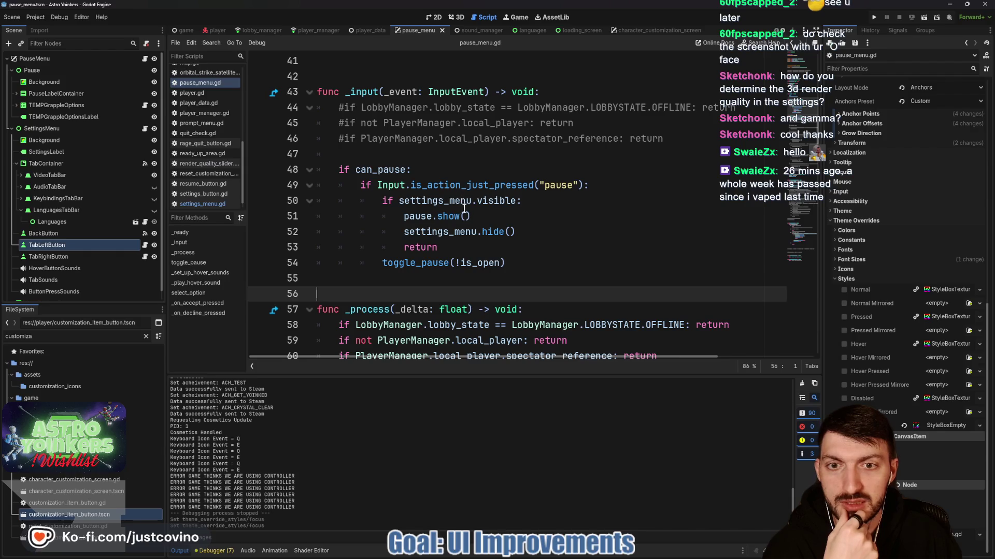
click(487, 219)
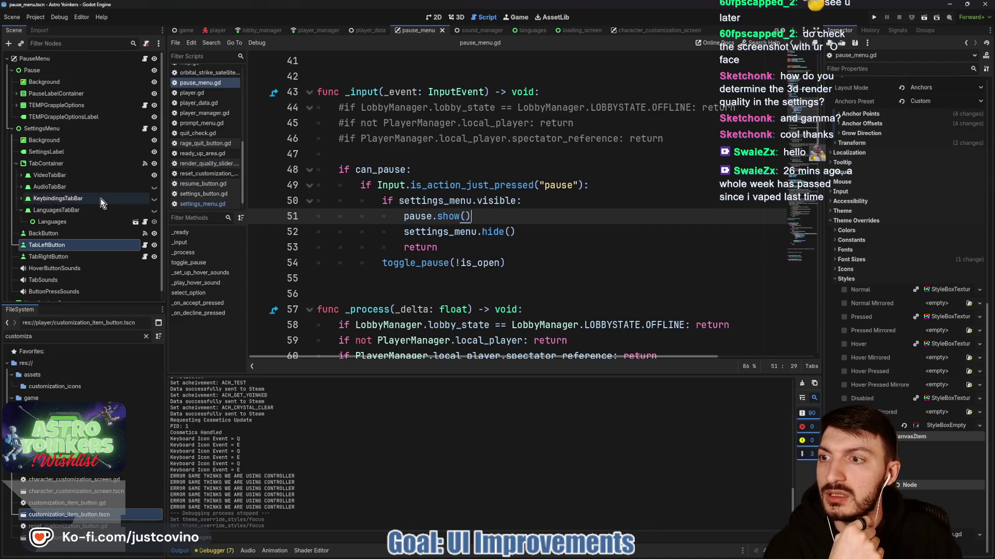
Collapse SettingsMenu, expand PauseLabelContainer, and select ResumeButton in the Scene dock.
click(11, 129)
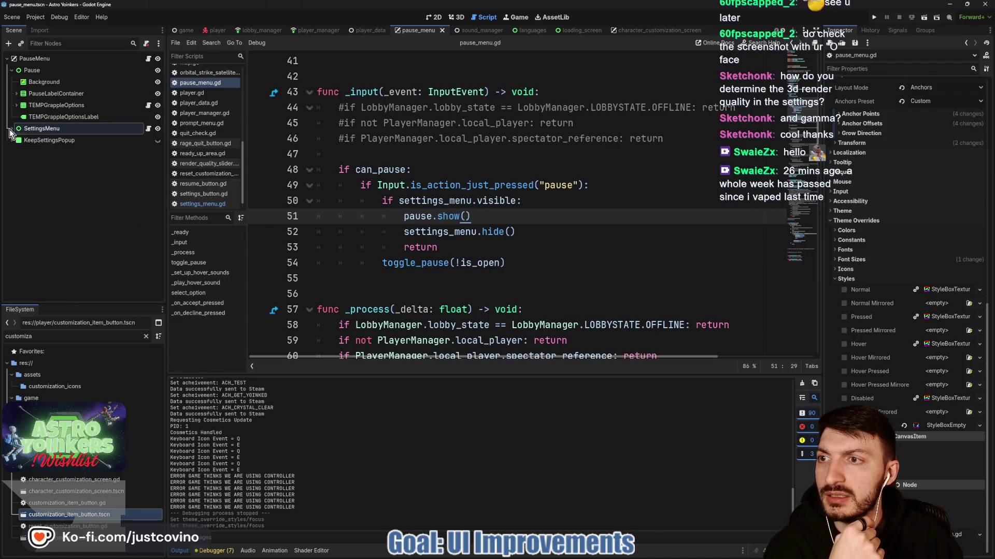
click(16, 94)
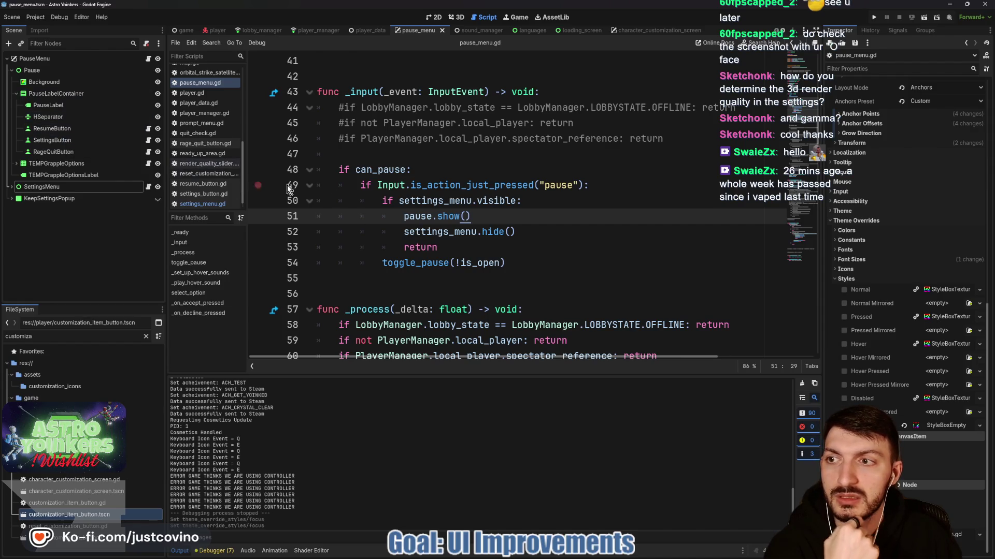
scroll(418, 205, up, 5)
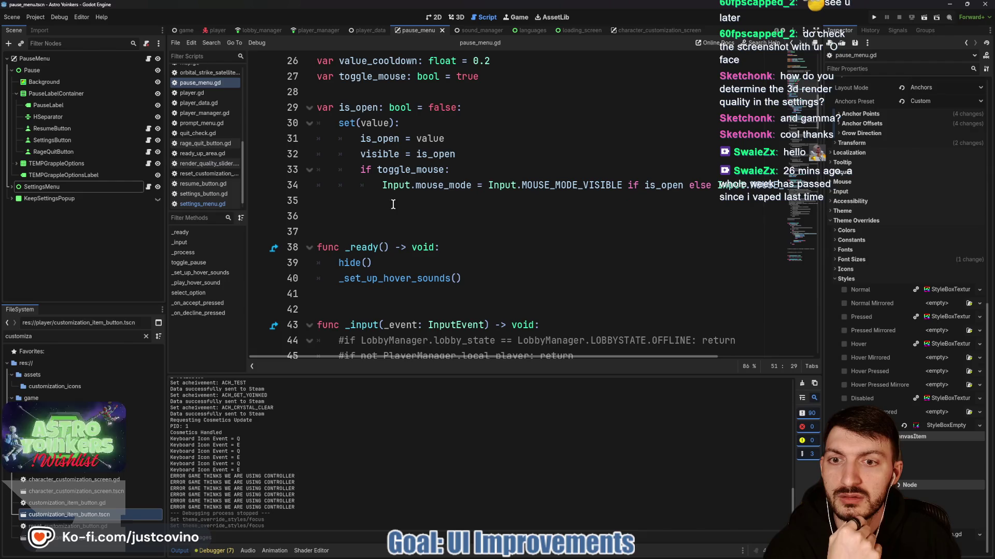
scroll(365, 152, up, 6)
scroll(366, 166, up, 2)
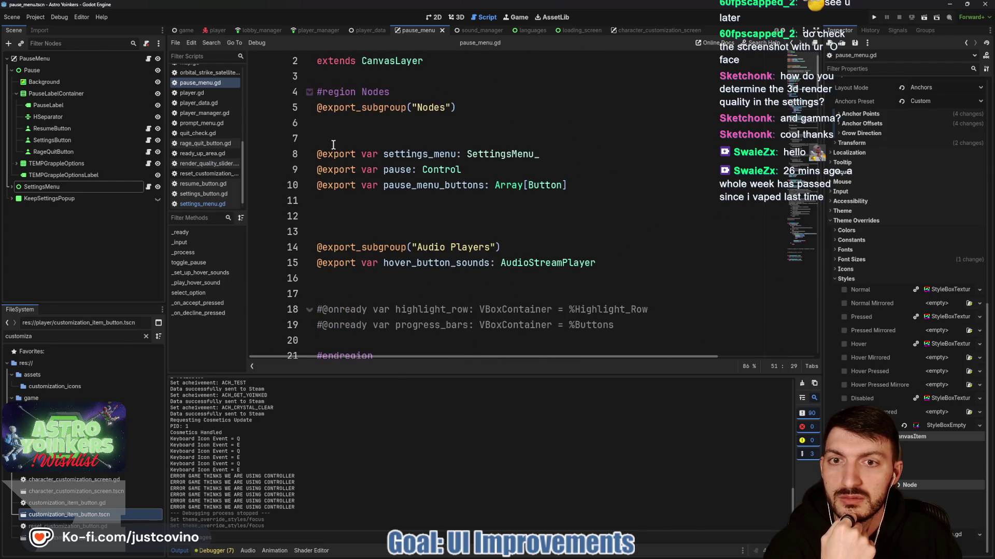
click(70, 130)
drag(63, 128, 326, 123)
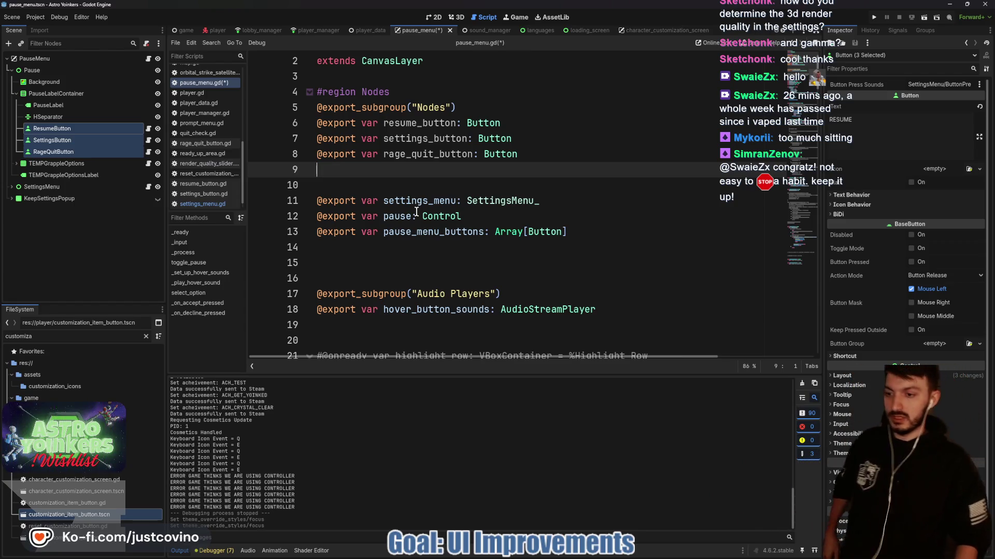
scroll(416, 211, down, 6)
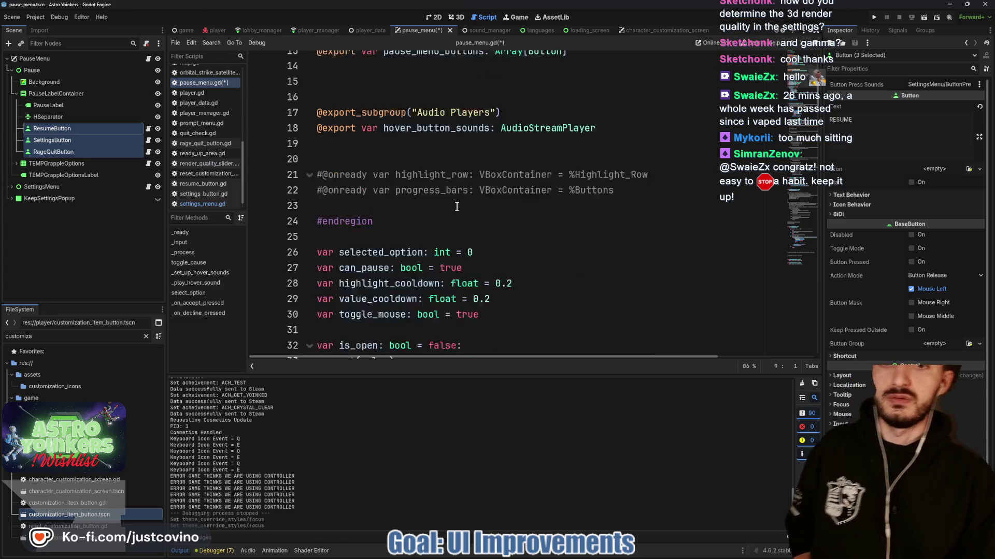
scroll(441, 132, down, 5)
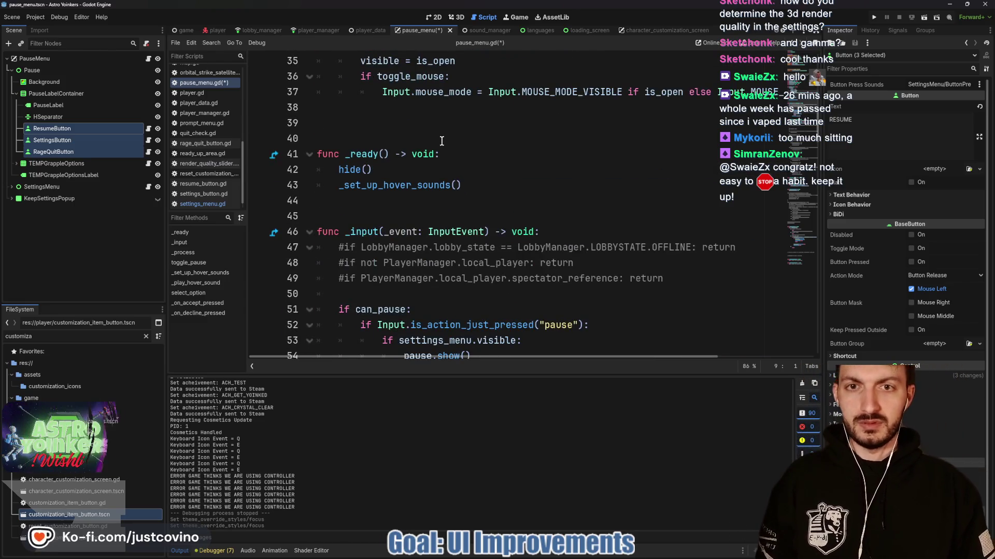
scroll(435, 171, down, 2)
scroll(435, 172, down, 4)
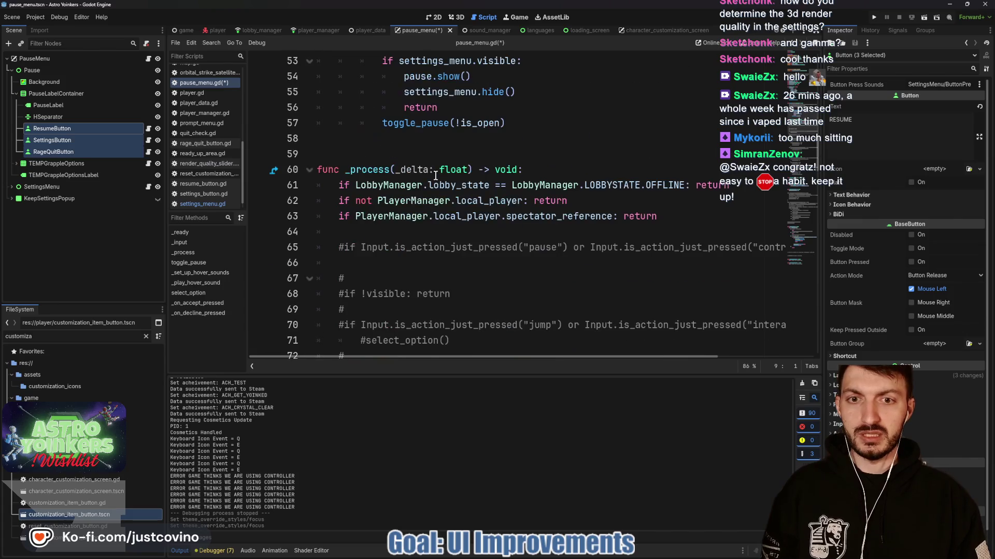
Add resume_button.grab_focus() below pause.show() and save pause_menu.gd.
scroll(435, 176, up, 2)
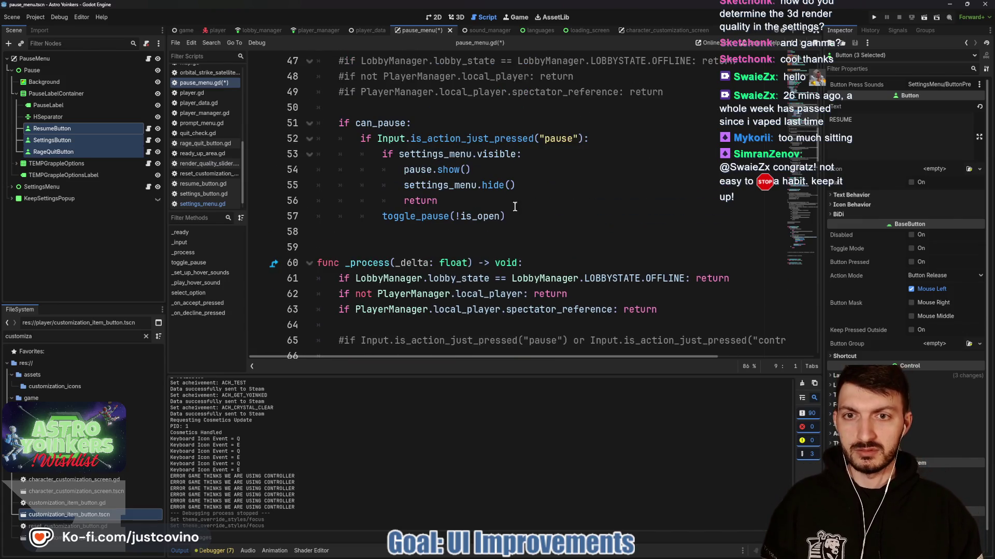
click(495, 170)
key(Return)
text(resu)
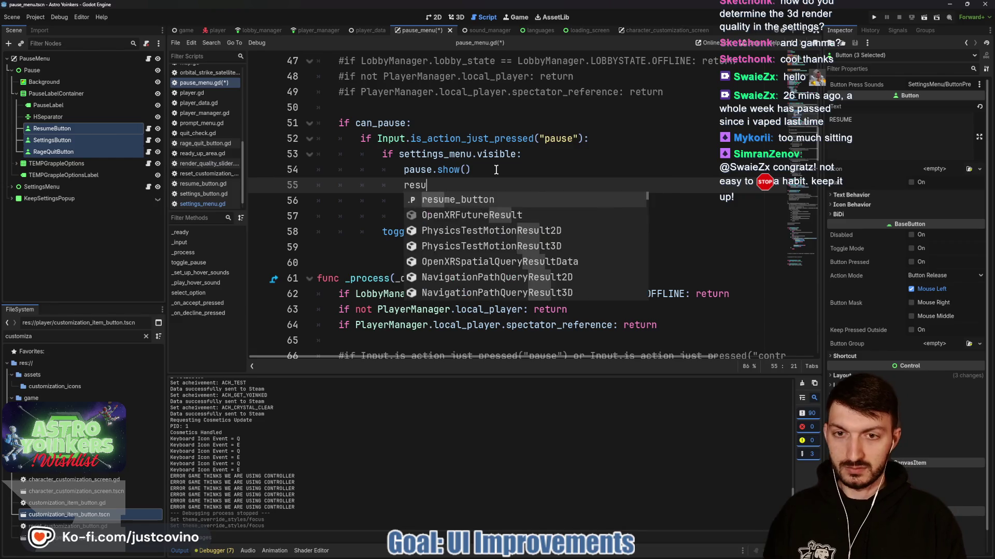
text(me_button.grab)
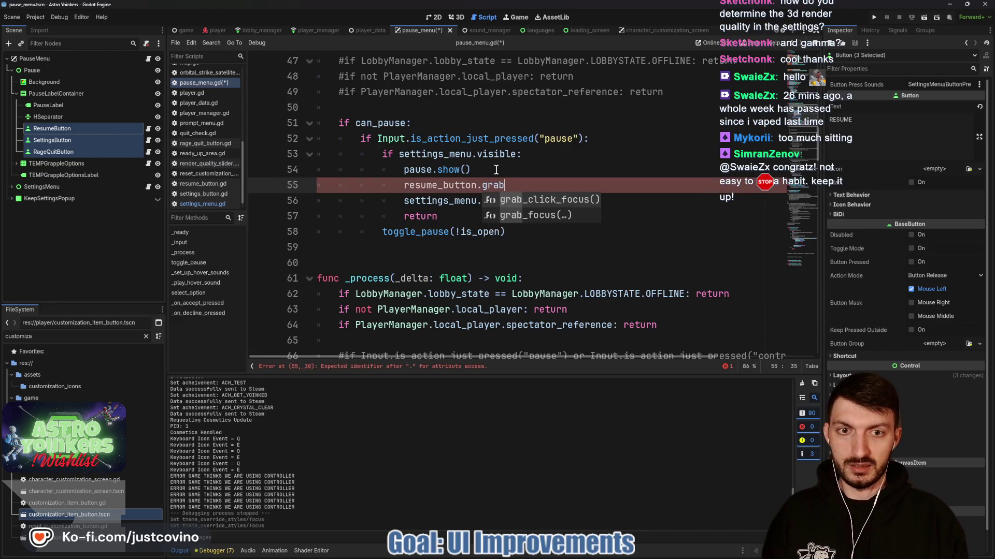
key(Return)
key(End)
key(ctrl+s)
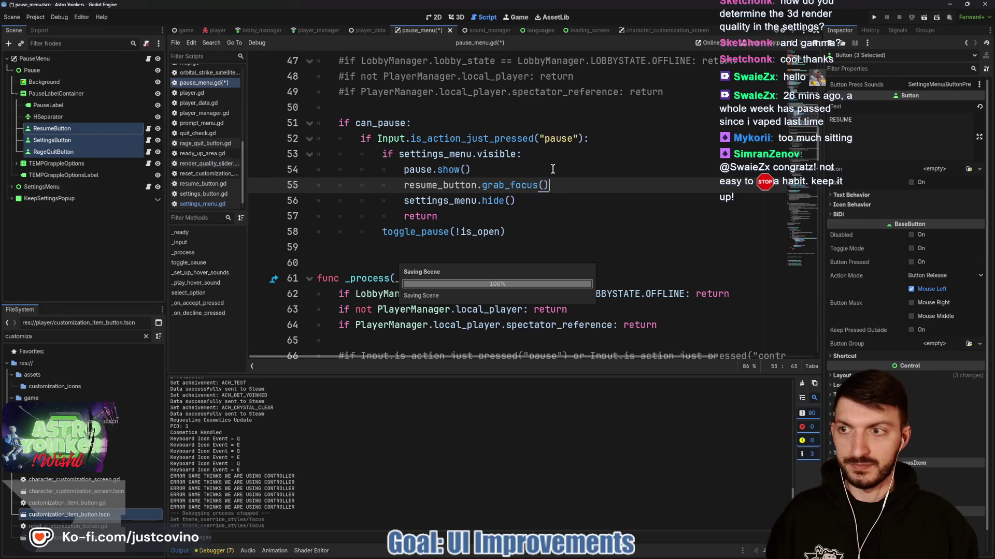
scroll(906, 233, down, 3)
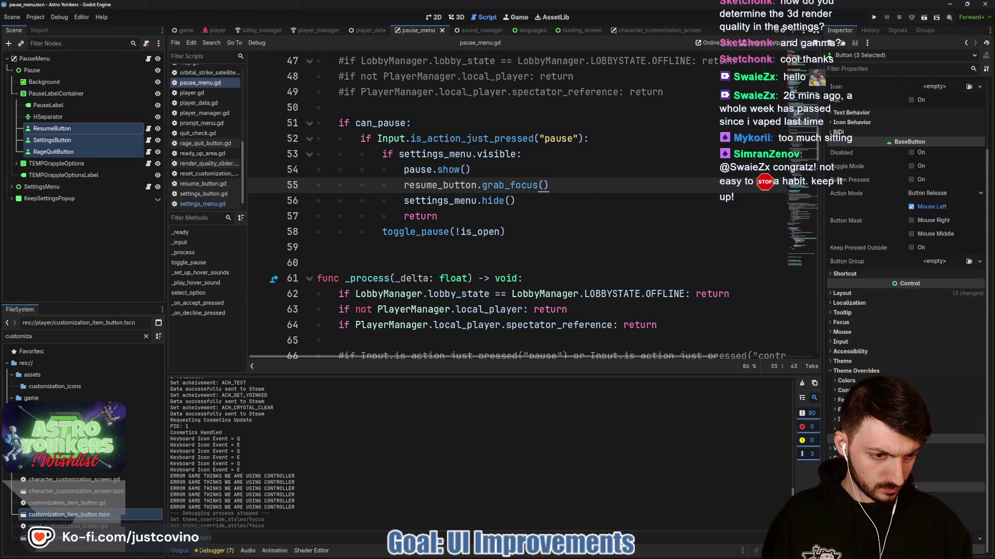
Expand SettingsMenu and inspect the VideoTabBar and BackButton style settings.
scroll(939, 434, down, 5)
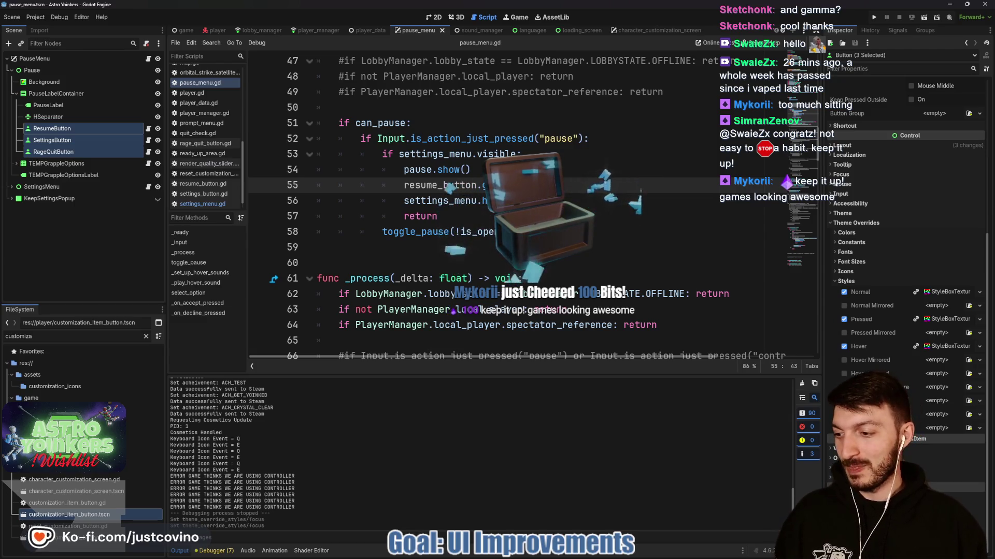
mouse_move(445, 139)
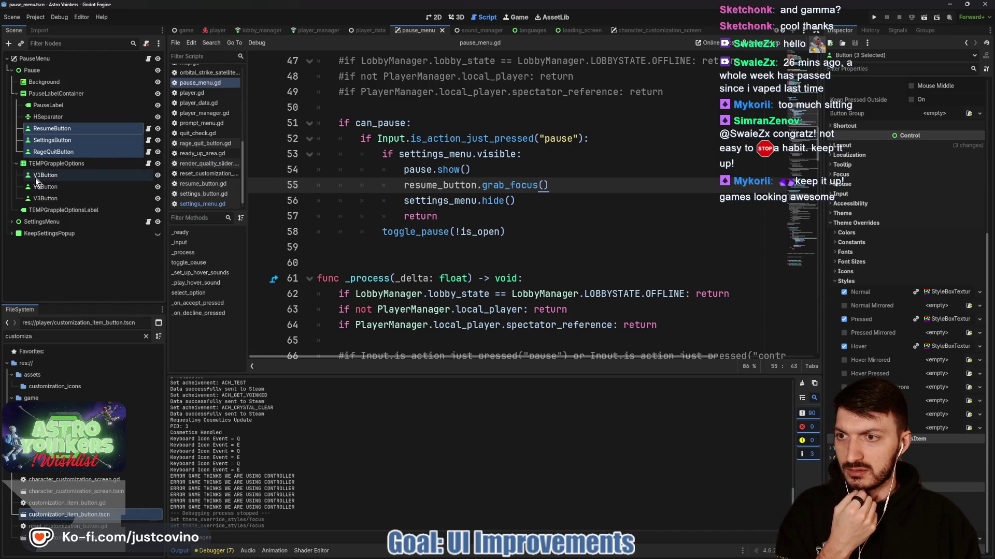
click(16, 163)
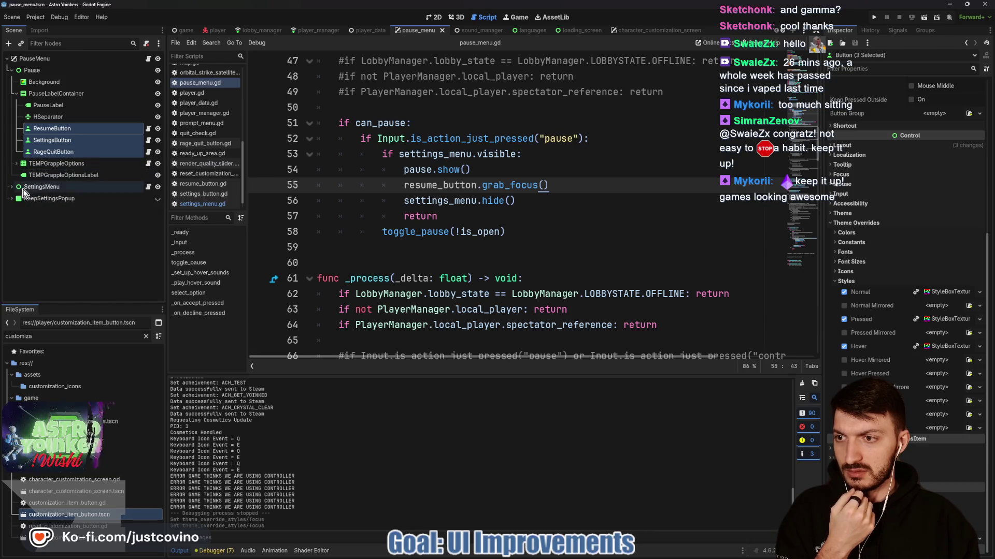
click(11, 186)
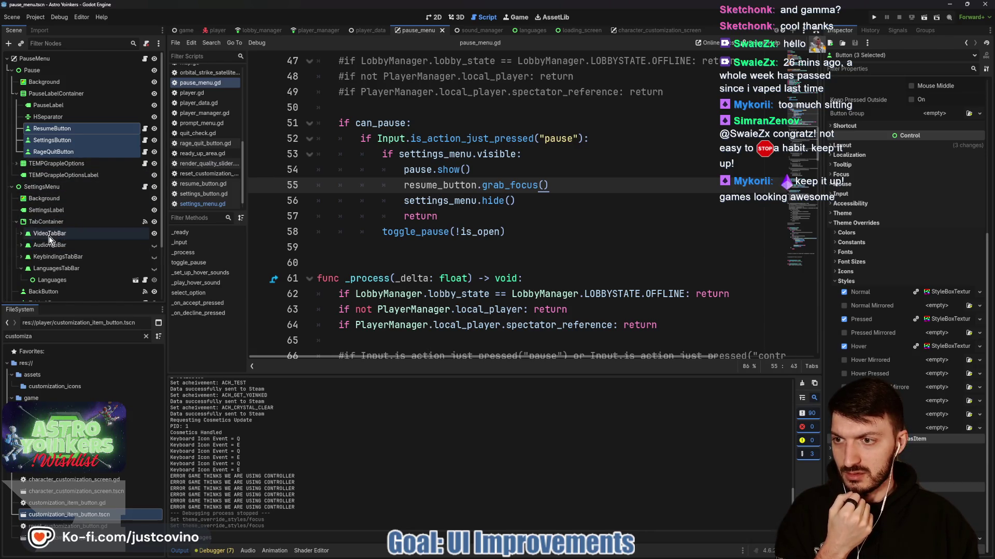
click(49, 233)
scroll(72, 254, down, 3)
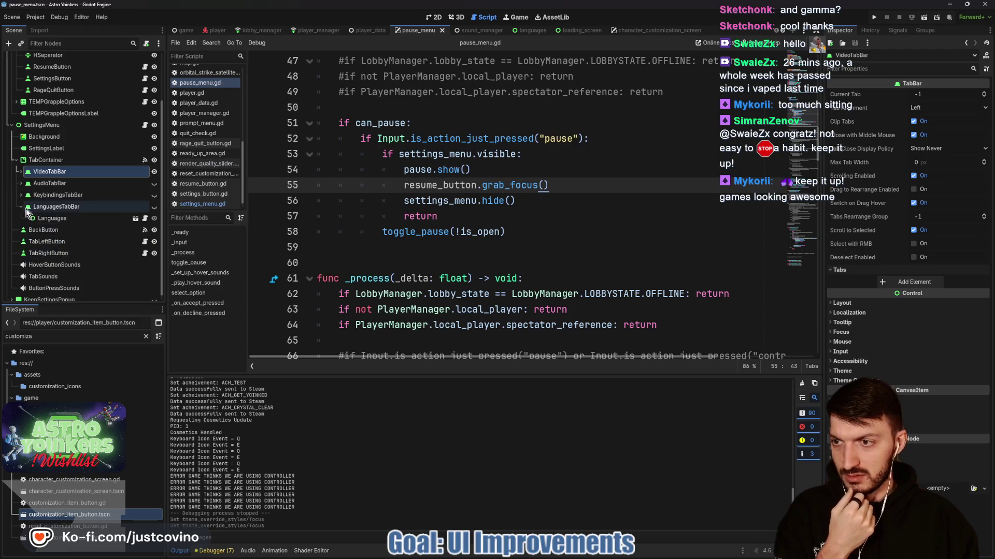
click(42, 230)
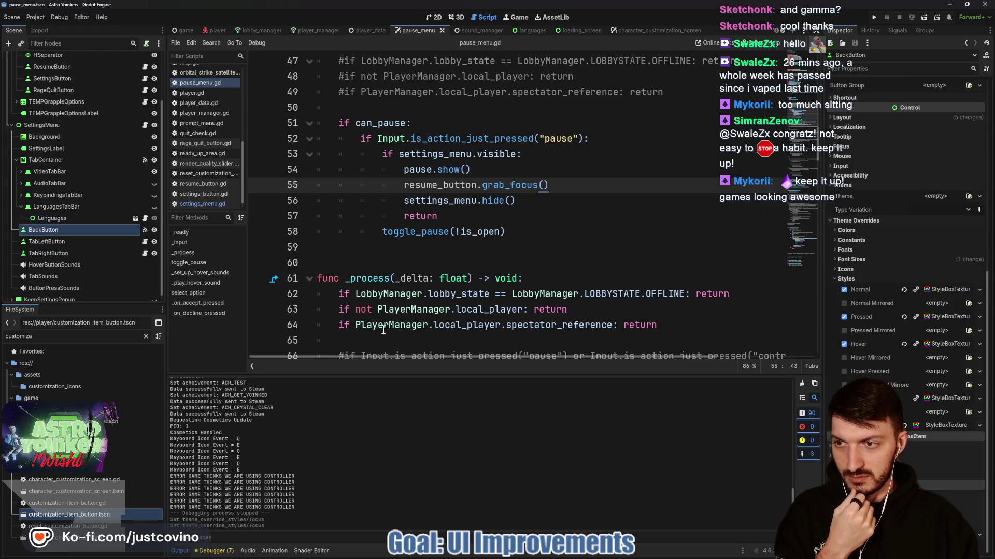
right_click(944, 431)
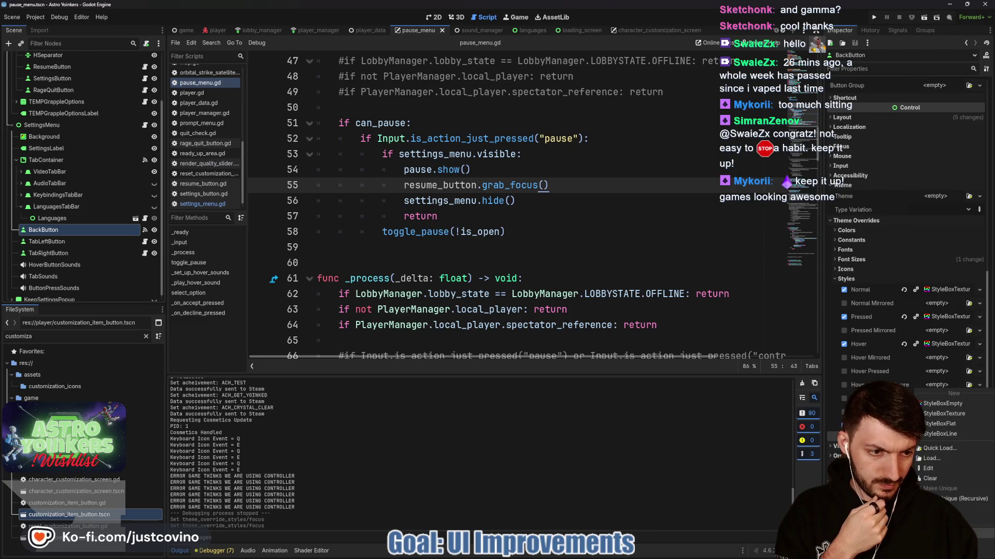
key(Escape)
Give ResumeButton, SettingsButton and RageQuitButton a StyleBoxTexture focus override and save the scene.
scroll(116, 238, up, 3)
click(56, 128)
shift+click(60, 151)
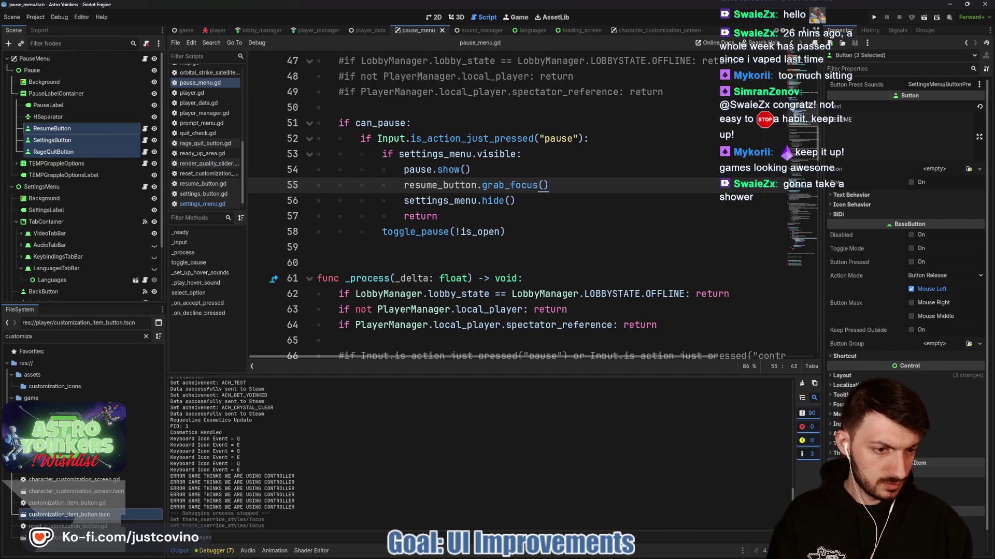
scroll(906, 311, down, 1)
scroll(931, 441, down, 5)
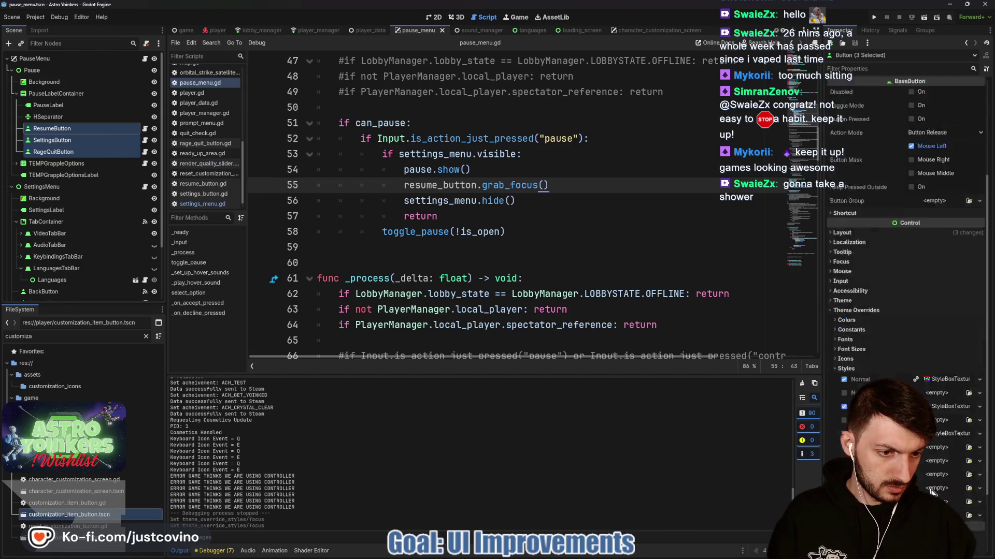
click(937, 428)
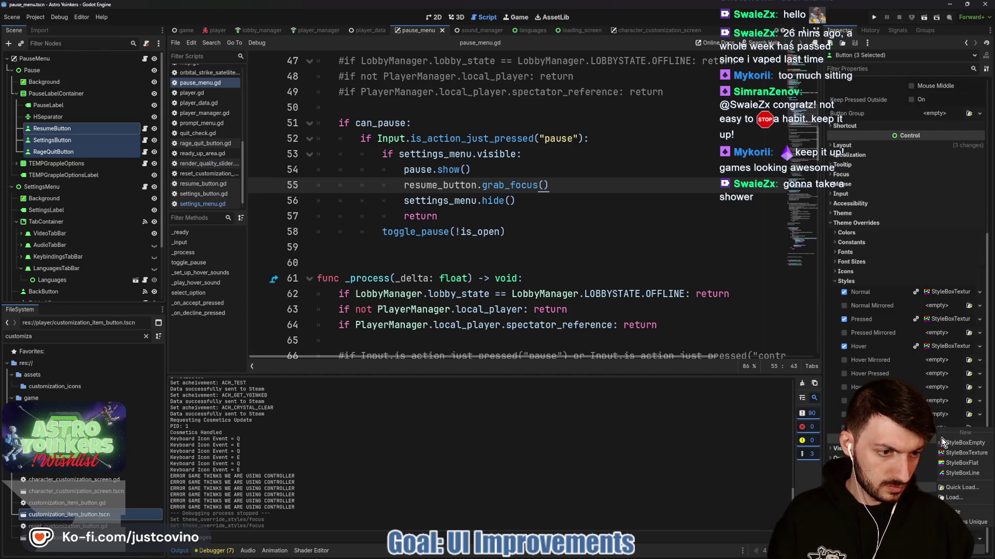
click(966, 511)
click(599, 248)
key(ctrl+s)
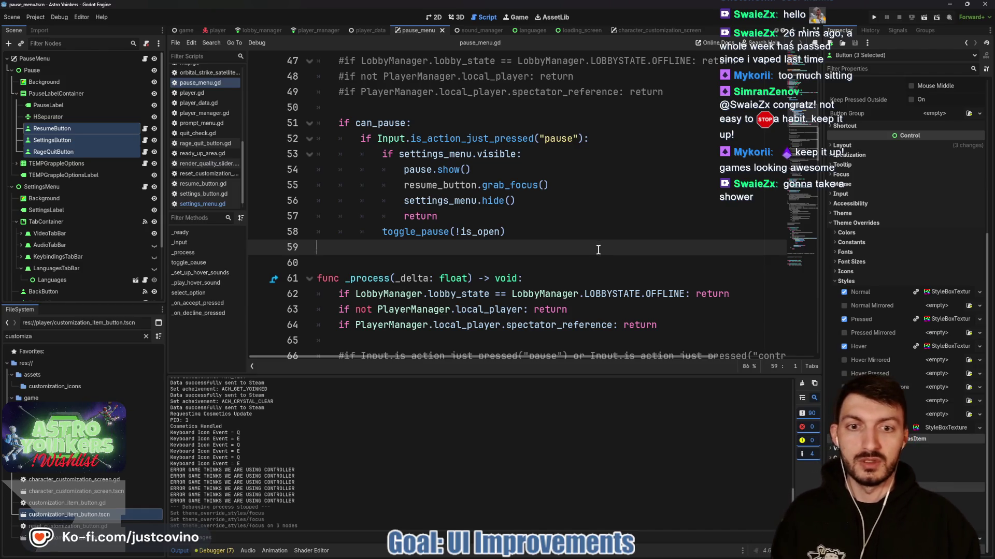
click(434, 18)
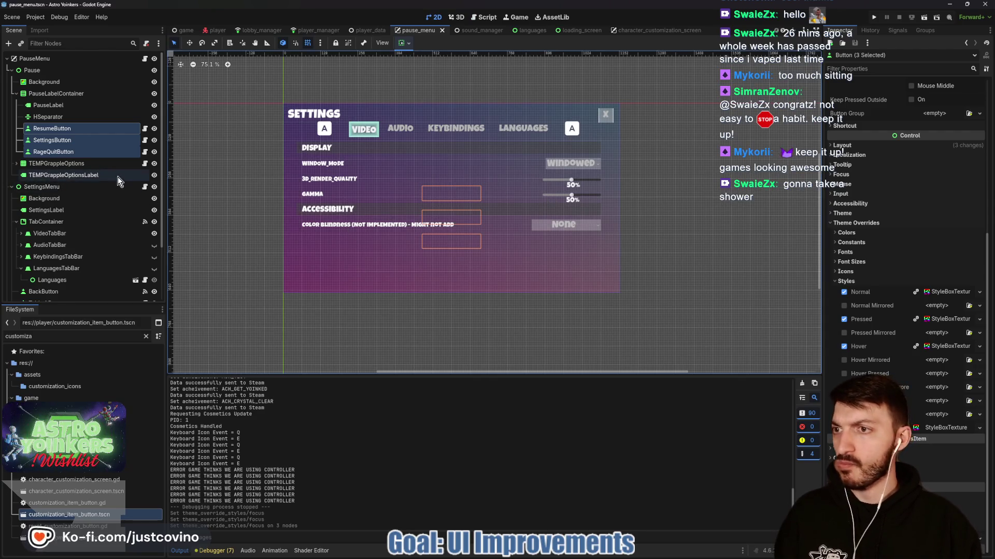
Hide SettingsMenu and set ResumeButton's focus neighbours: bottom SettingsButton, top RageQuitButton.
click(154, 187)
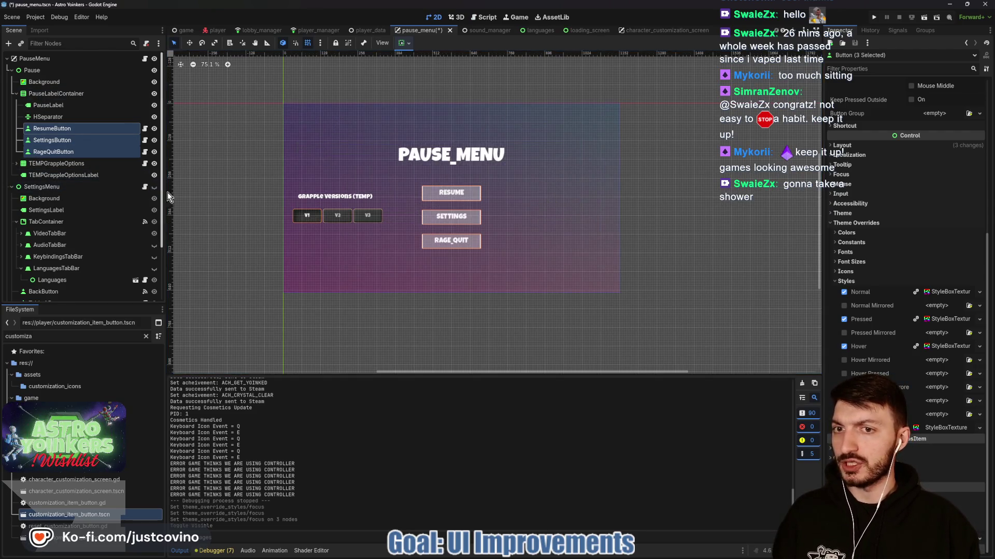
click(92, 128)
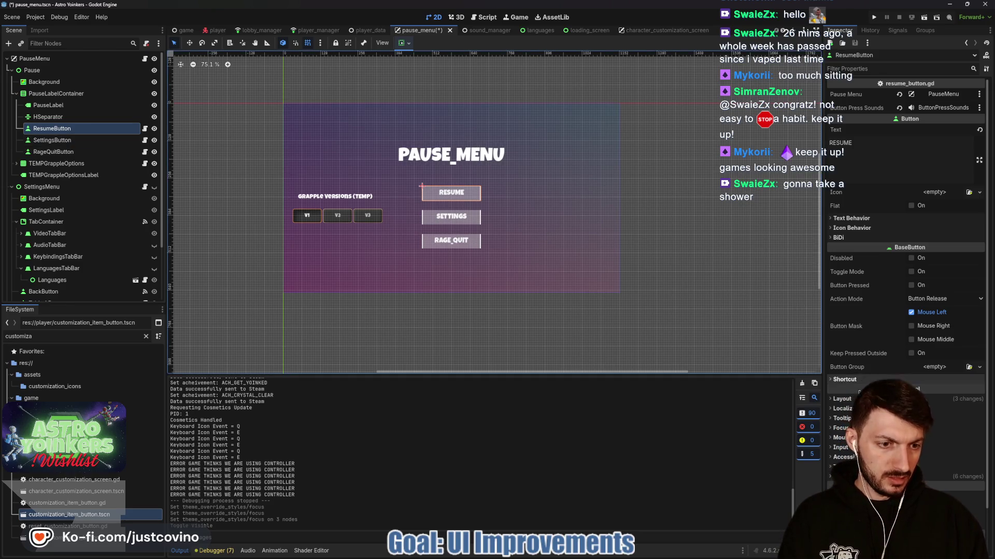
click(838, 428)
scroll(906, 311, down, 5)
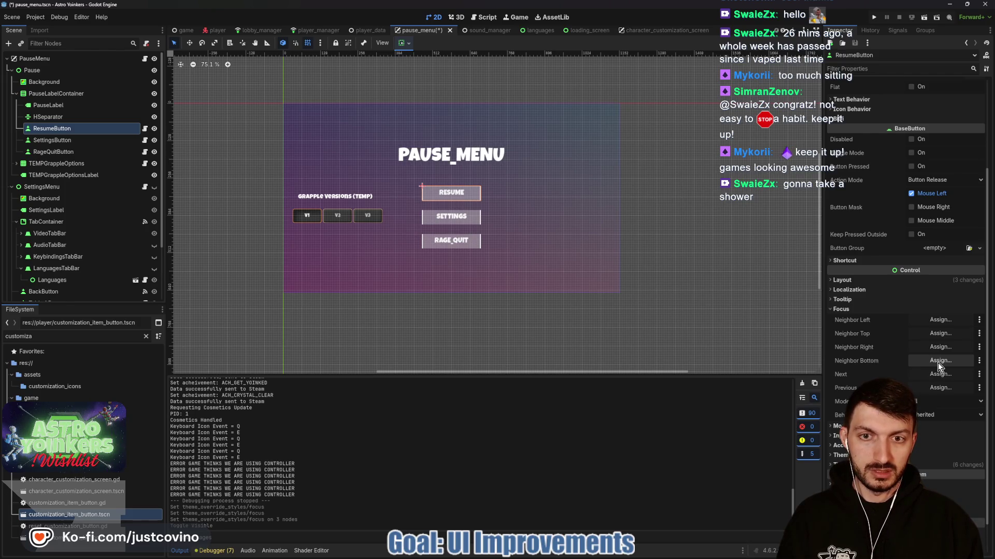
click(938, 361)
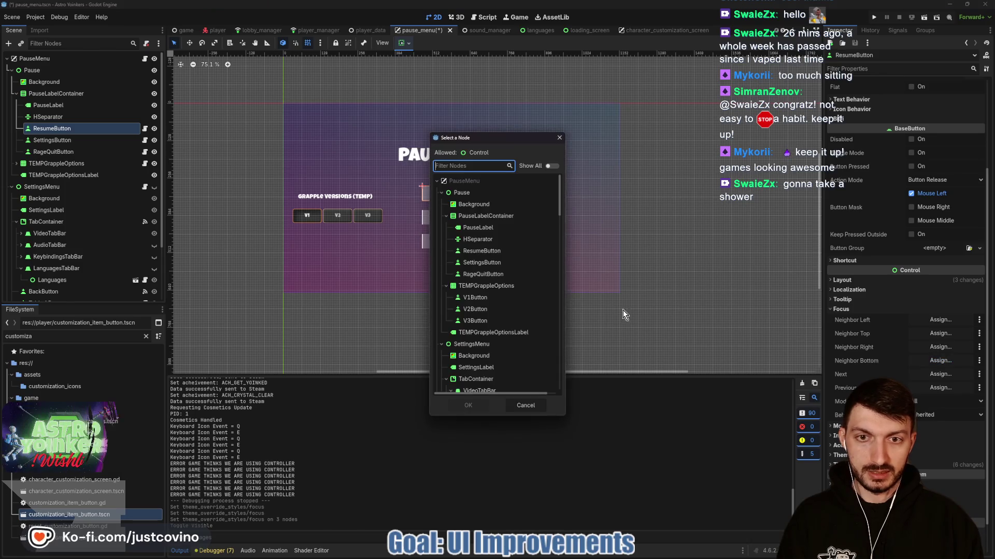
click(486, 407)
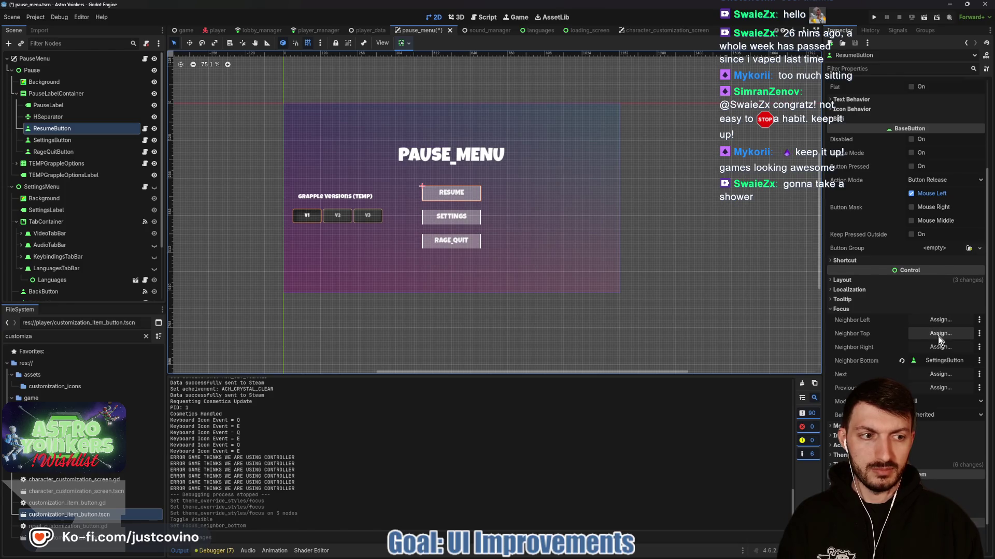
click(938, 335)
click(493, 274)
click(468, 406)
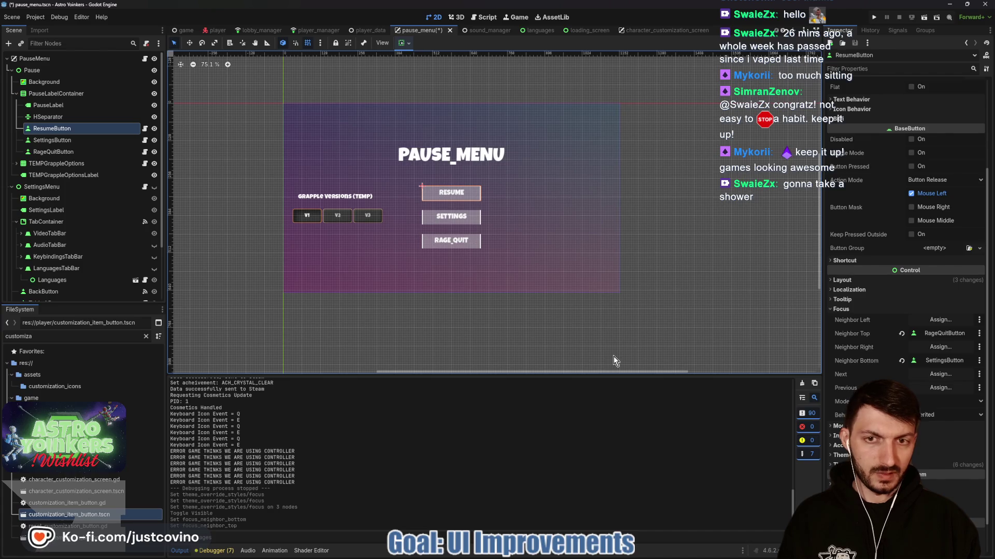
click(52, 141)
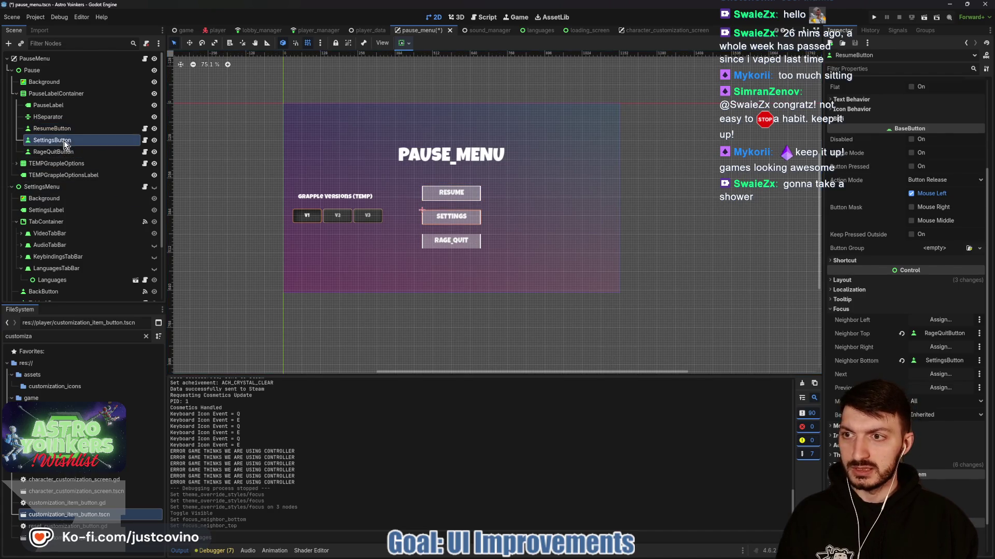
Set SettingsButton's Focus Neighbor Top to ResumeButton.
click(841, 441)
scroll(919, 350, down, 3)
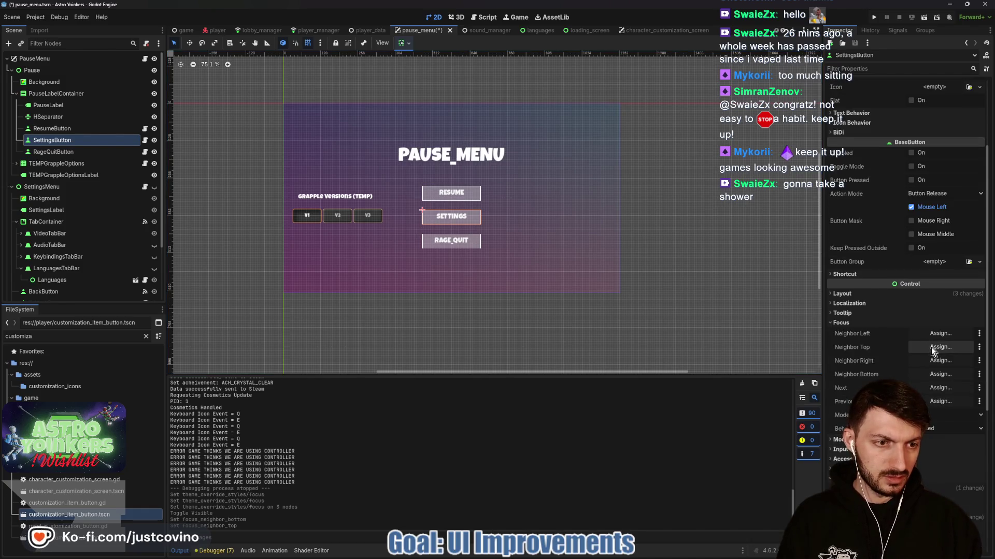
click(930, 347)
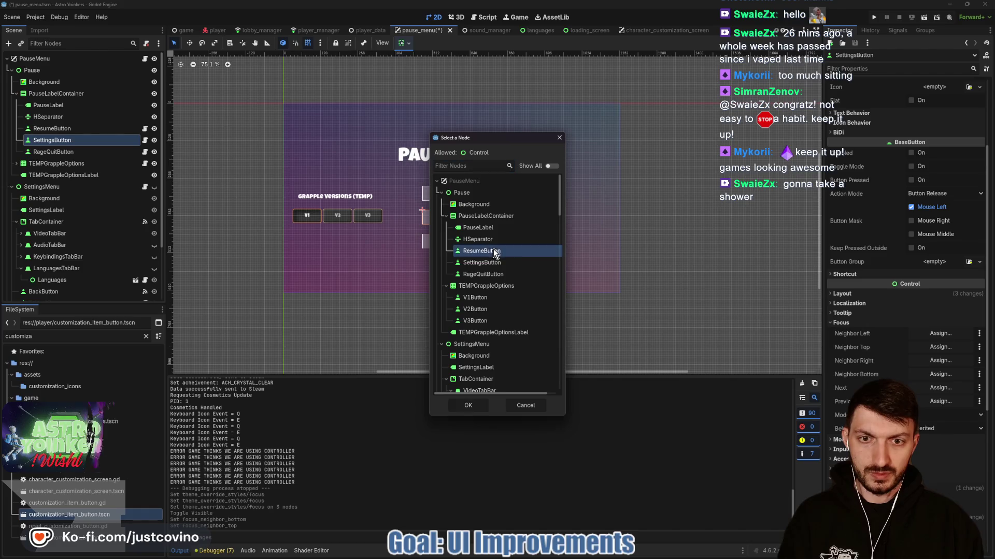
click(495, 252)
click(468, 405)
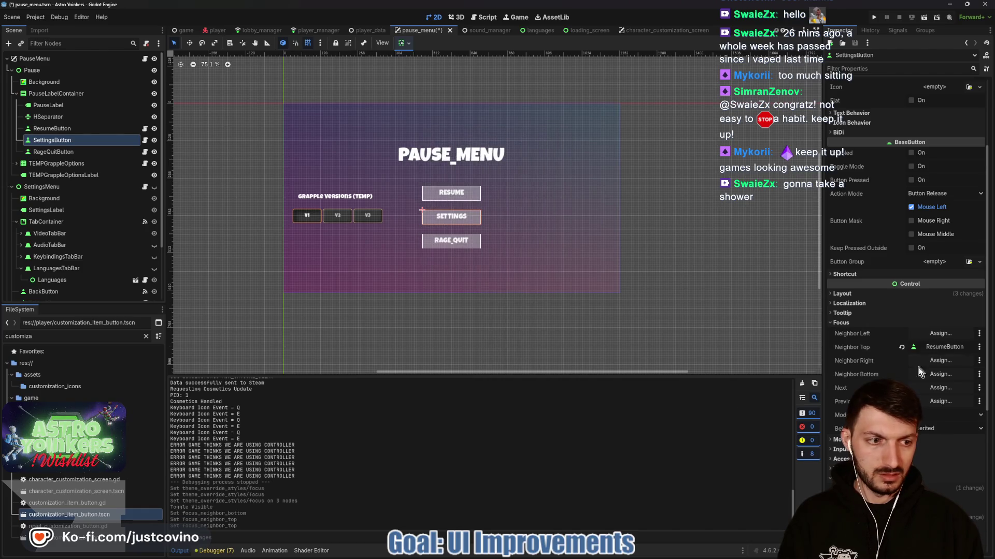
Set SettingsButton's Focus Neighbor Bottom to RageQuitButton, then select RageQuitButton.
click(954, 376)
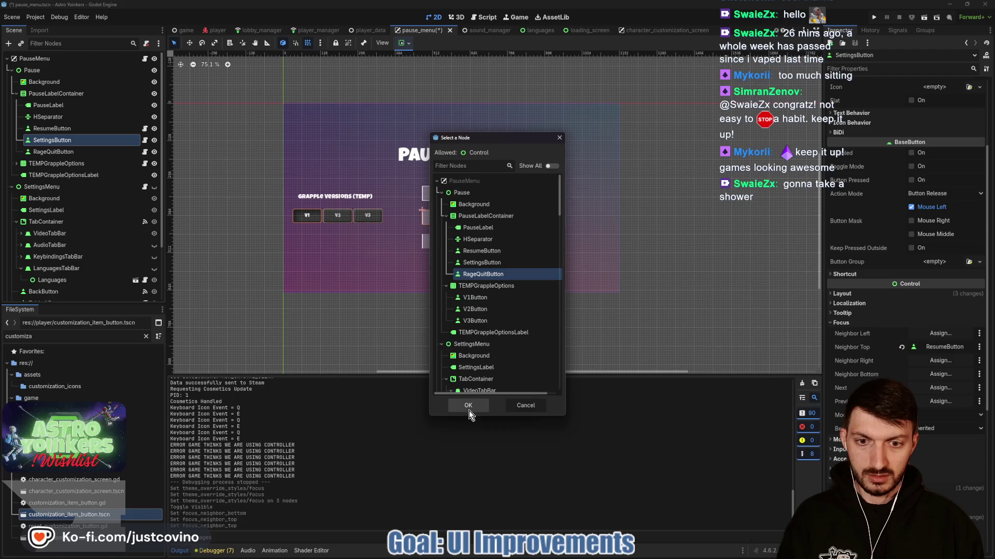
click(468, 405)
click(40, 153)
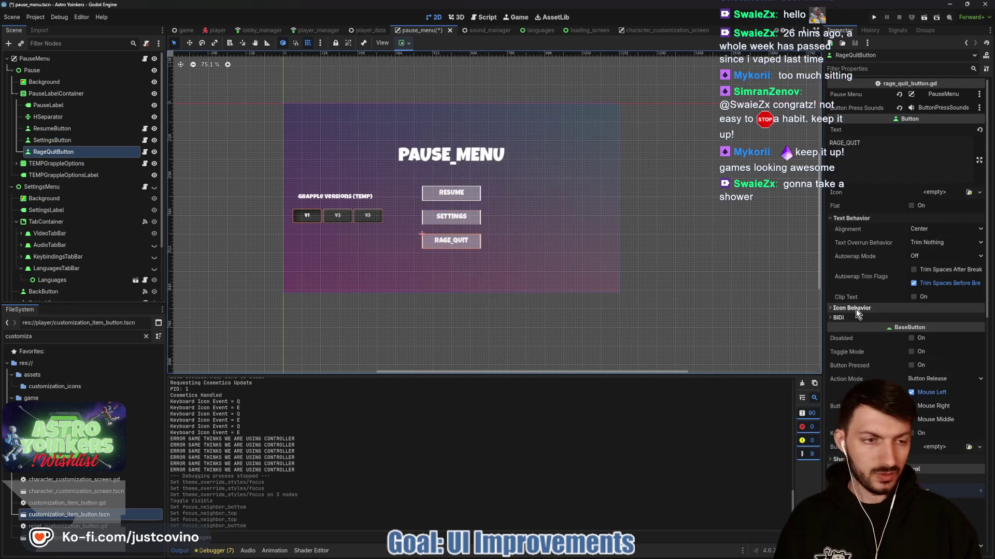
Set RageQuitButton's Focus Neighbor Top to SettingsButton.
click(881, 360)
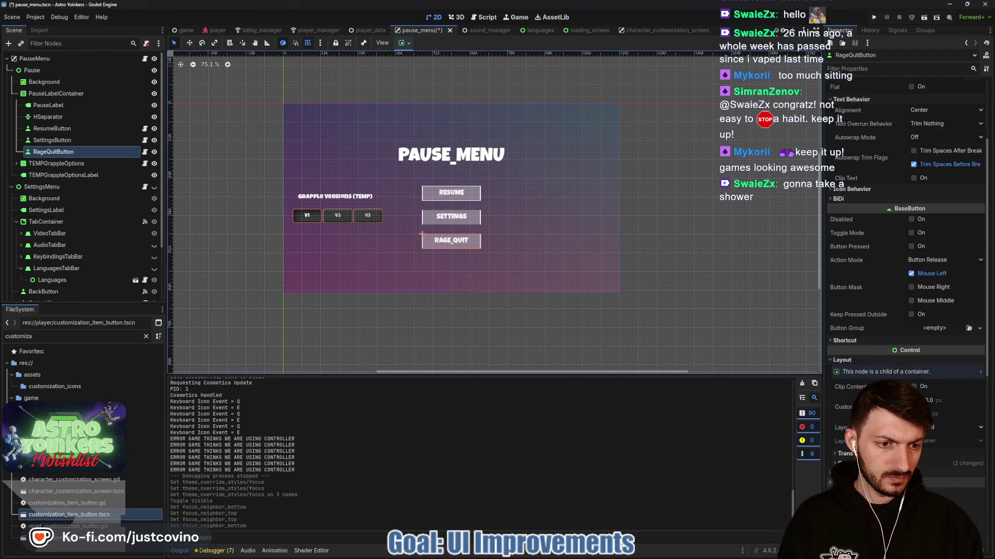
scroll(940, 348, down, 4)
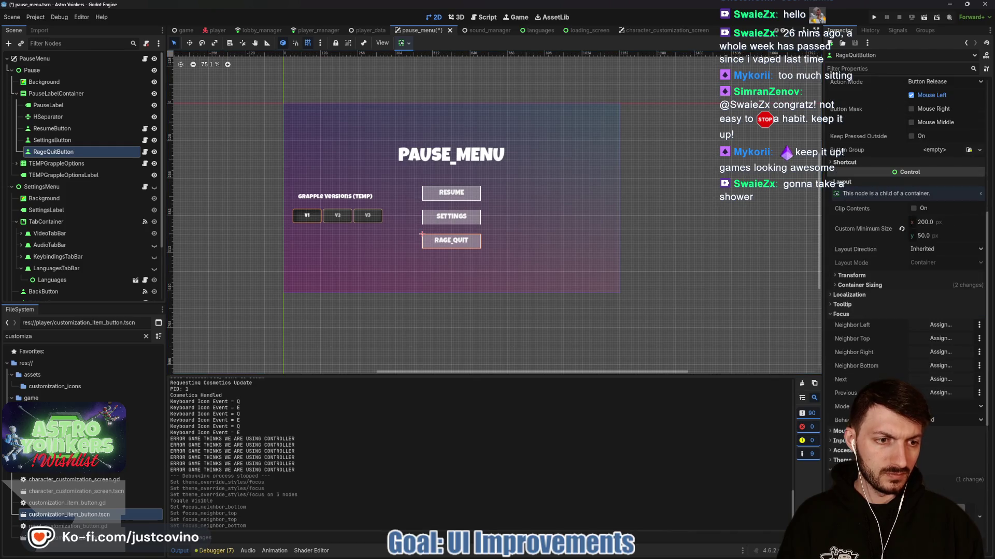
click(934, 341)
click(498, 263)
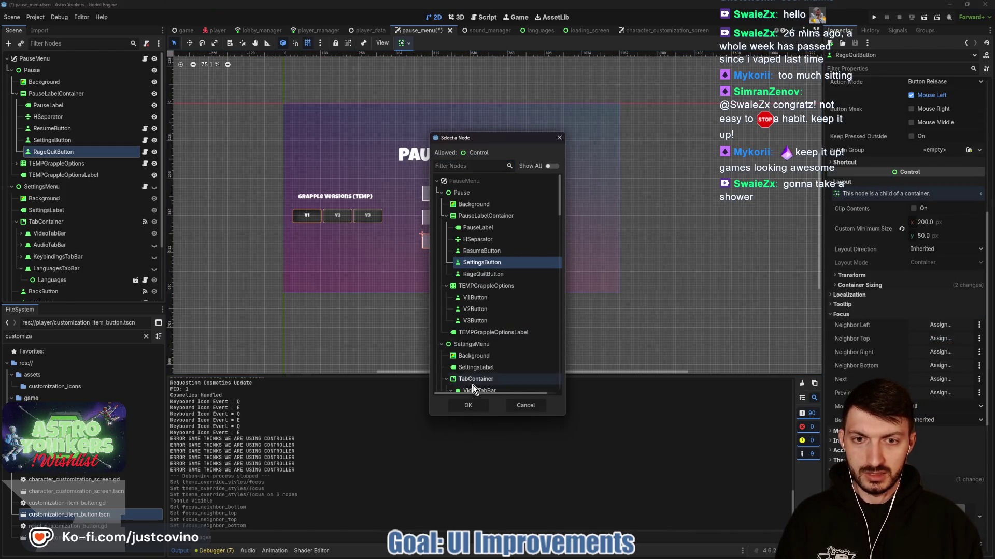
click(468, 405)
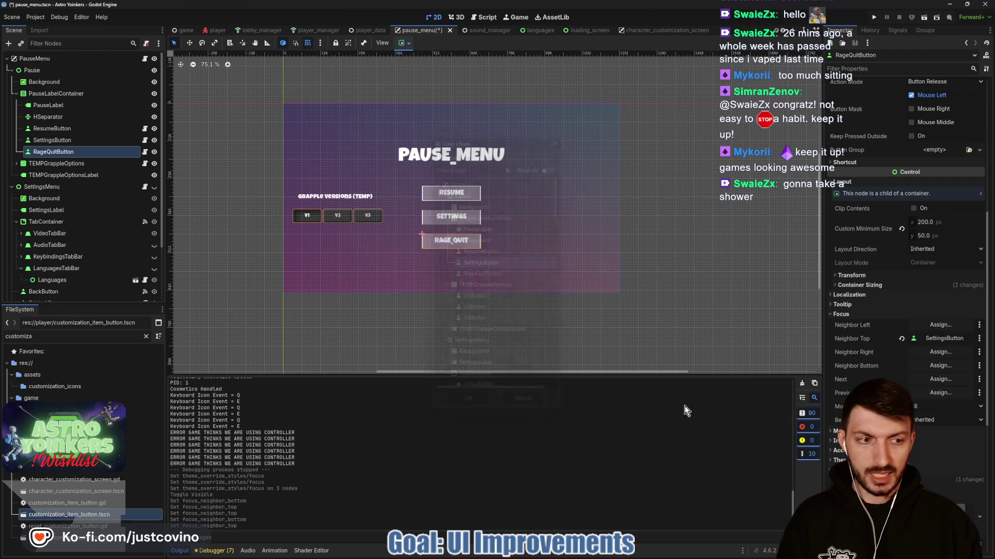
Set RageQuitButton's Focus Neighbor Bottom to ResumeButton, save the scene, and run the project.
click(939, 366)
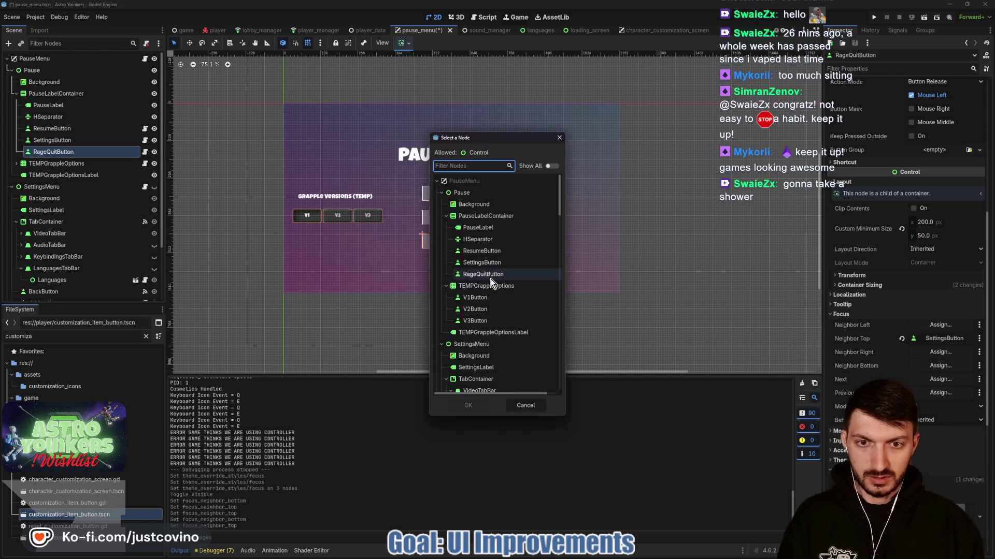
click(494, 252)
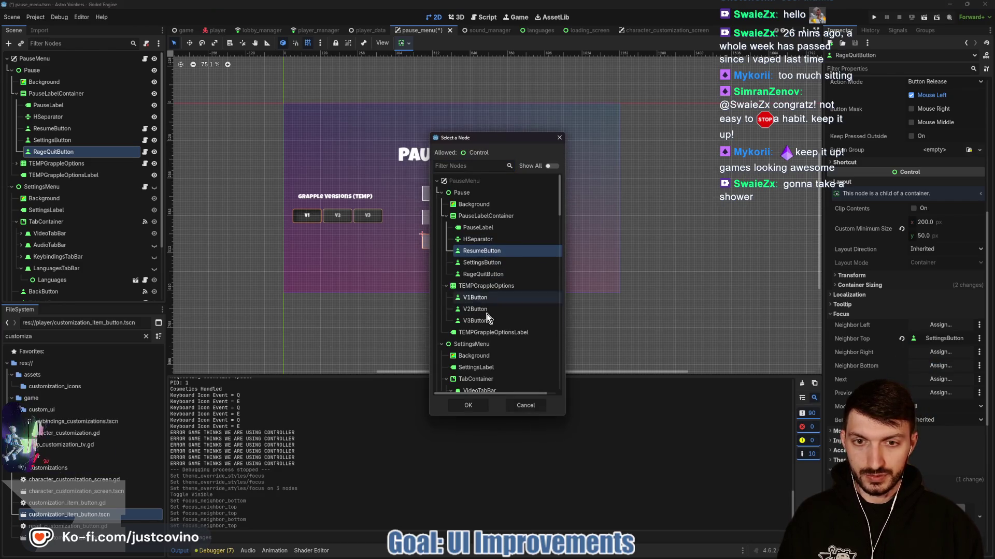
click(482, 406)
key(ctrl+s)
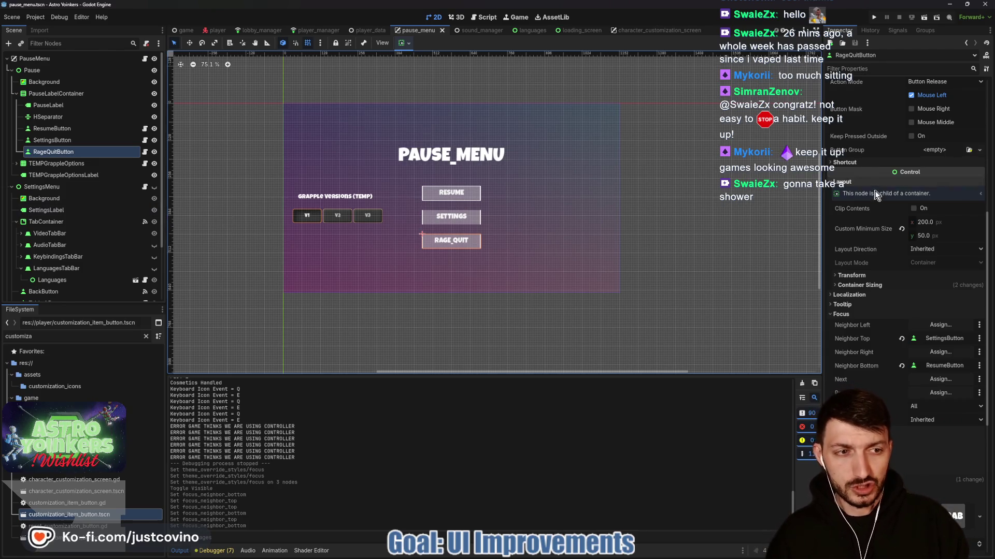
click(874, 19)
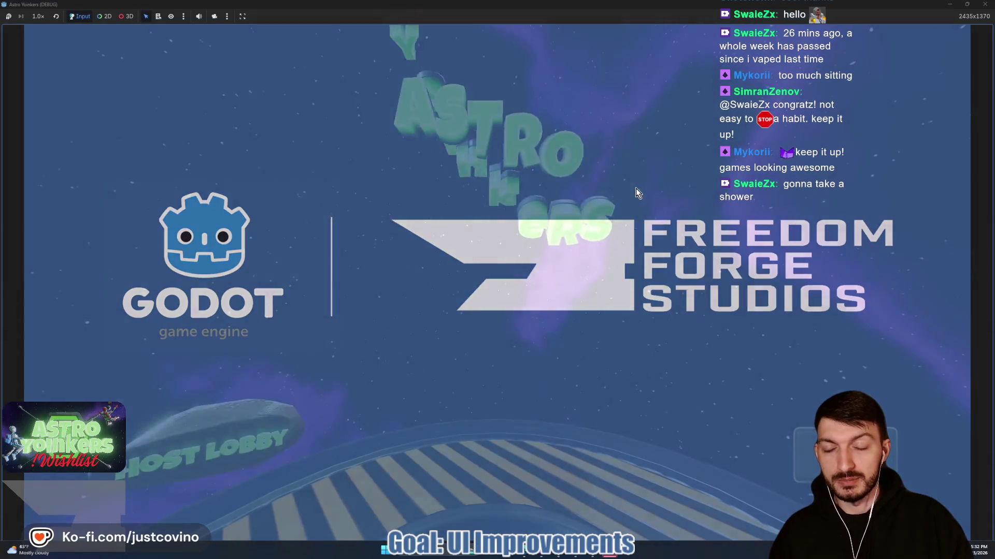
Host a lobby, then open, resume from, and close the pause menu with Escape.
click(261, 191)
click(472, 220)
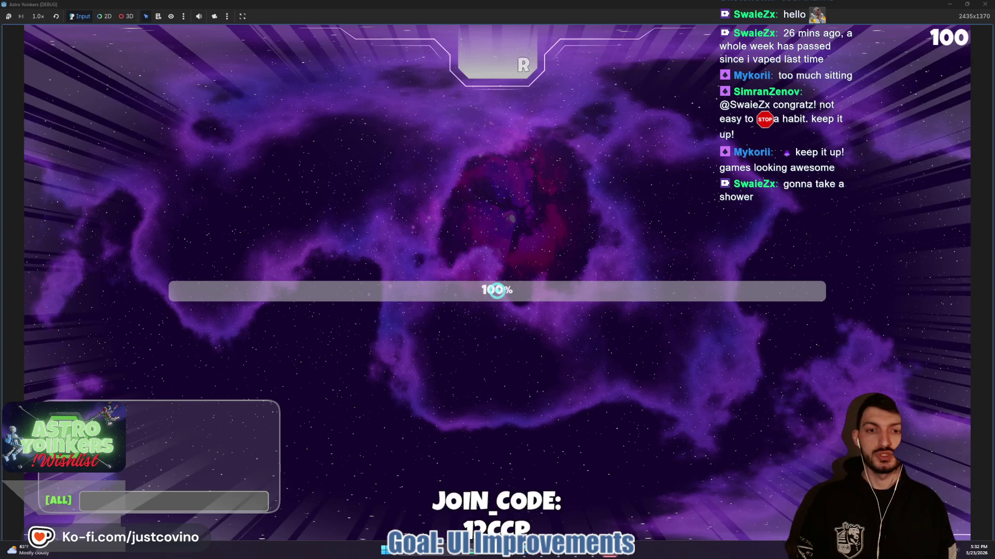
key(Escape)
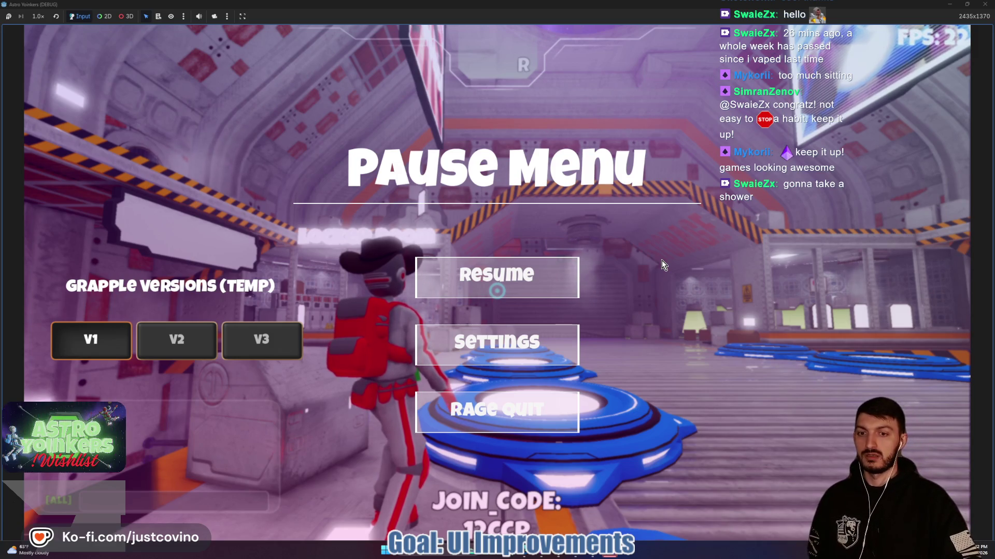
click(523, 280)
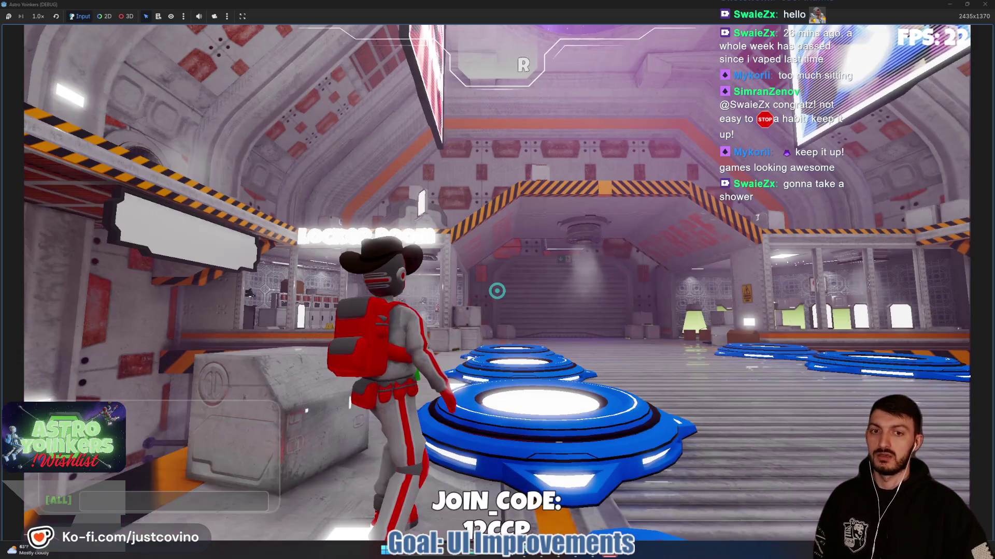
key(Escape)
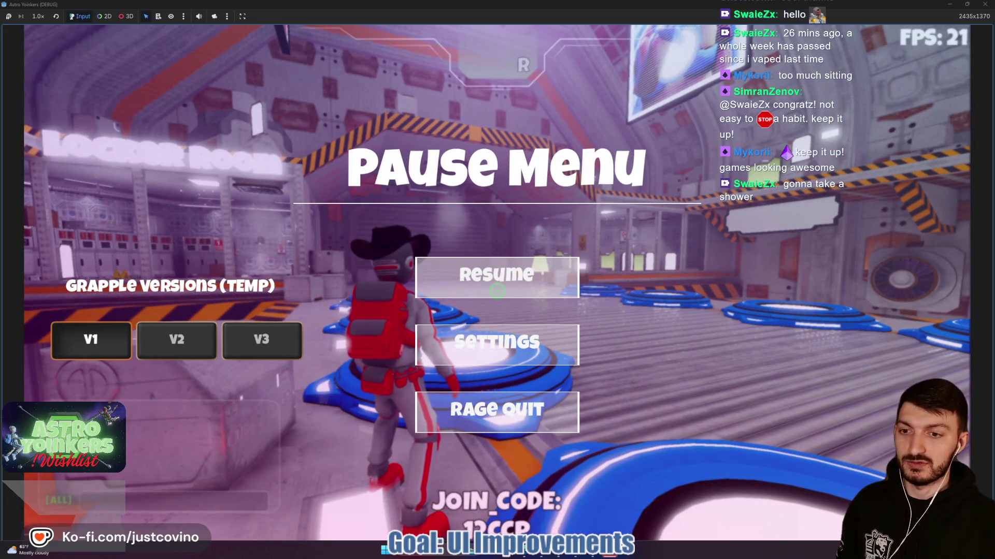
key(Escape)
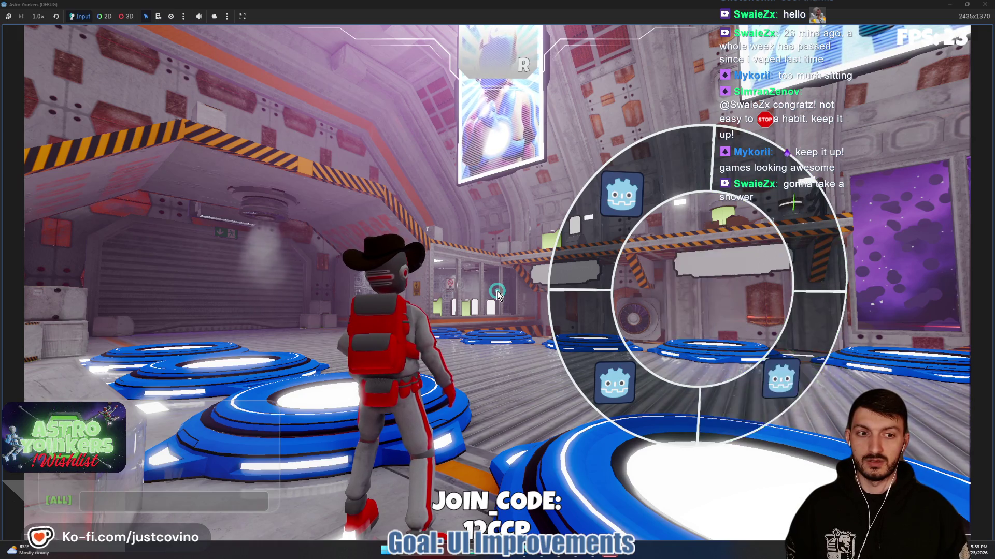
Send the Howdy, Get Yoinked and Getting Crystal emotes, then run and grapple through the hangar.
click(497, 295)
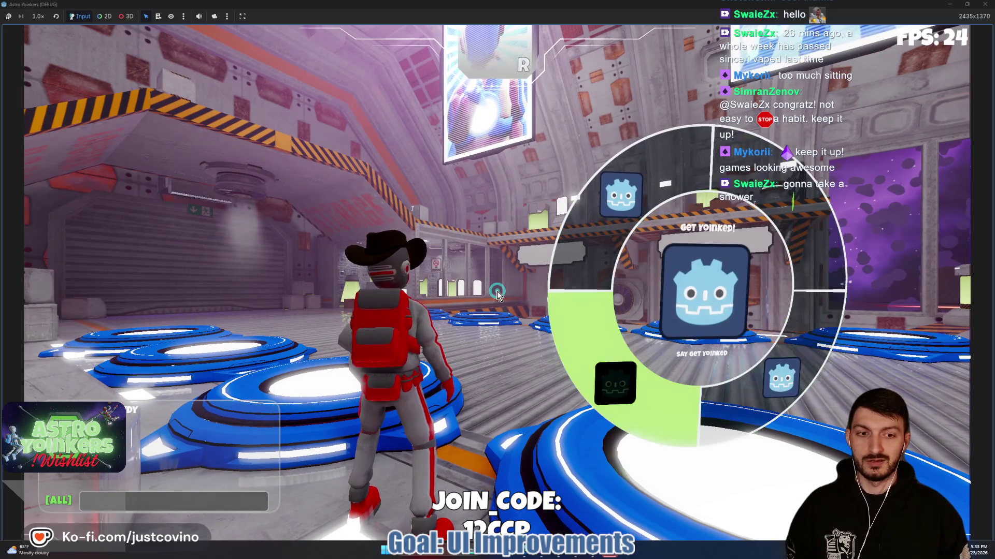
click(498, 294)
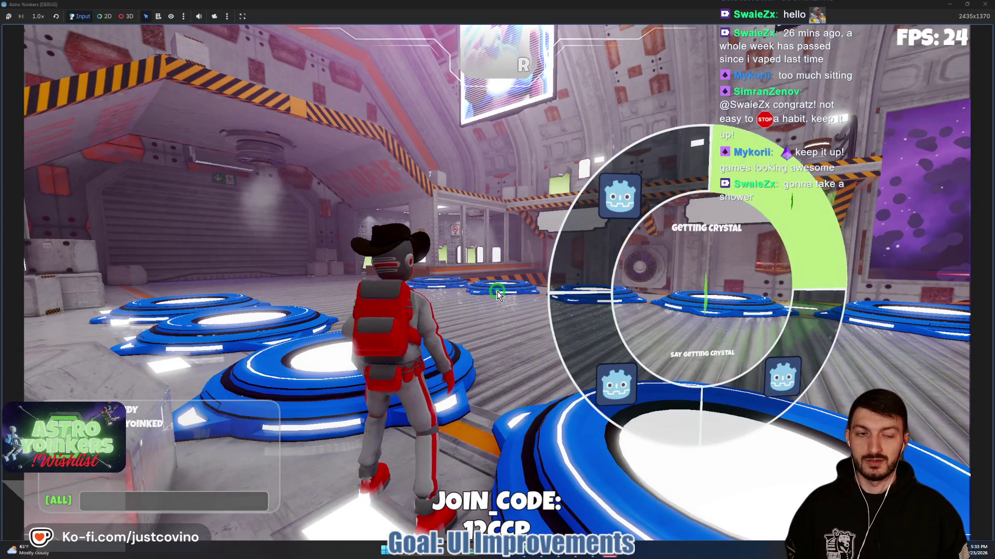
click(497, 294)
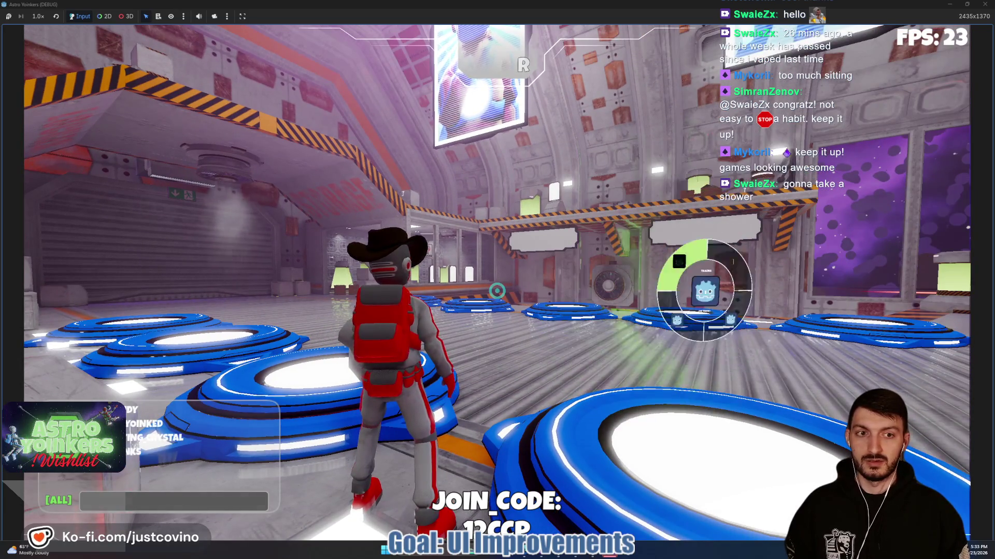
key(w)
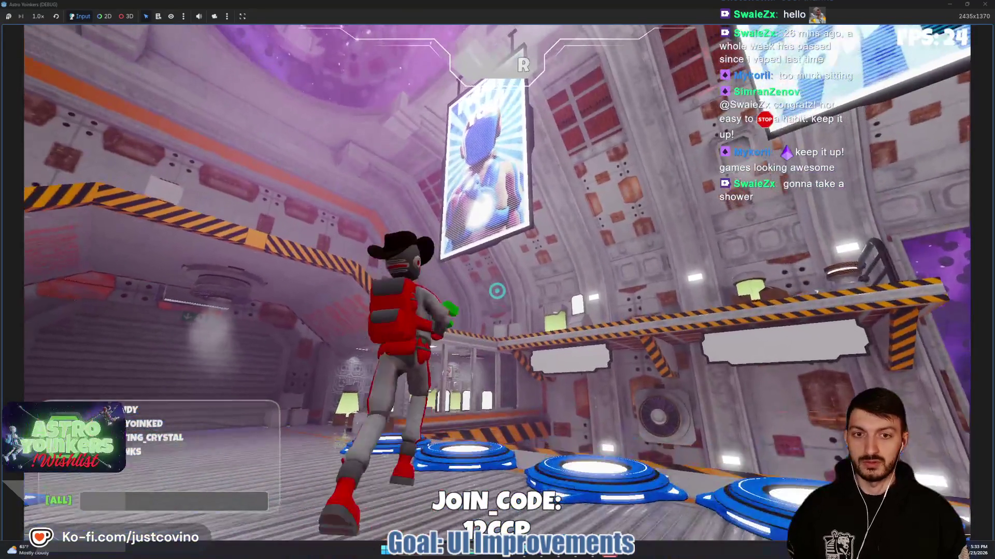
click(497, 290)
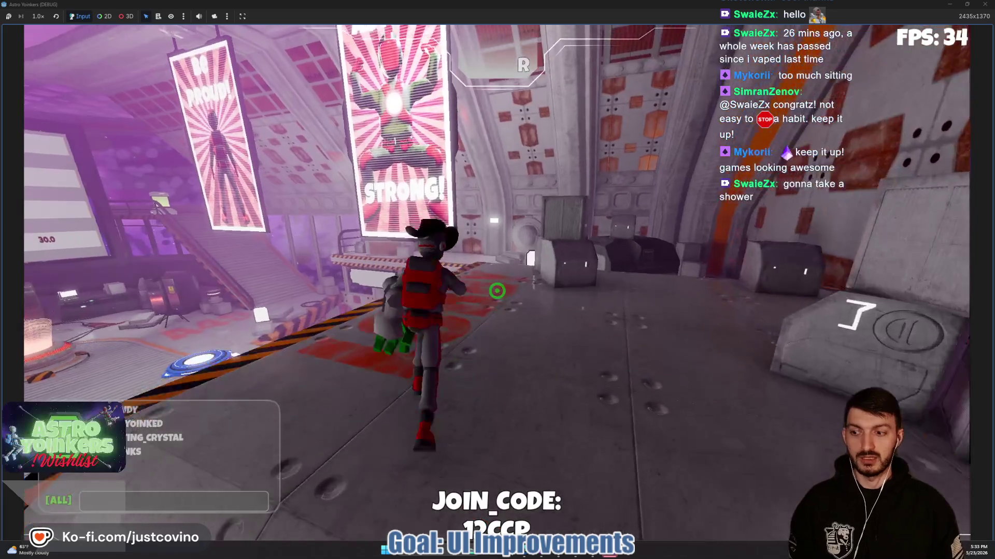
key(w)
key(w)
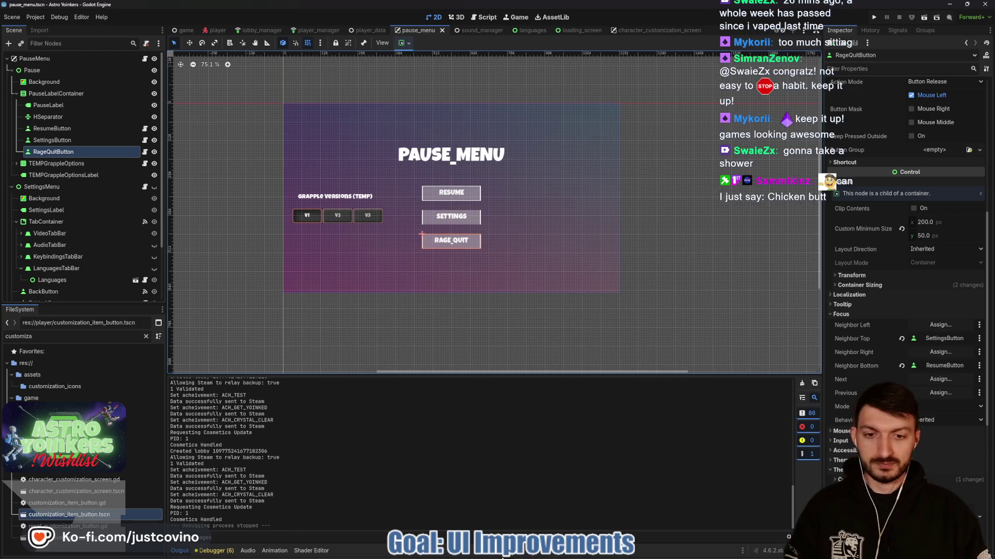
Commit the four changed menu files in GitHub Desktop as 'beginning of settings menu controller support'.
key(alt+Tab)
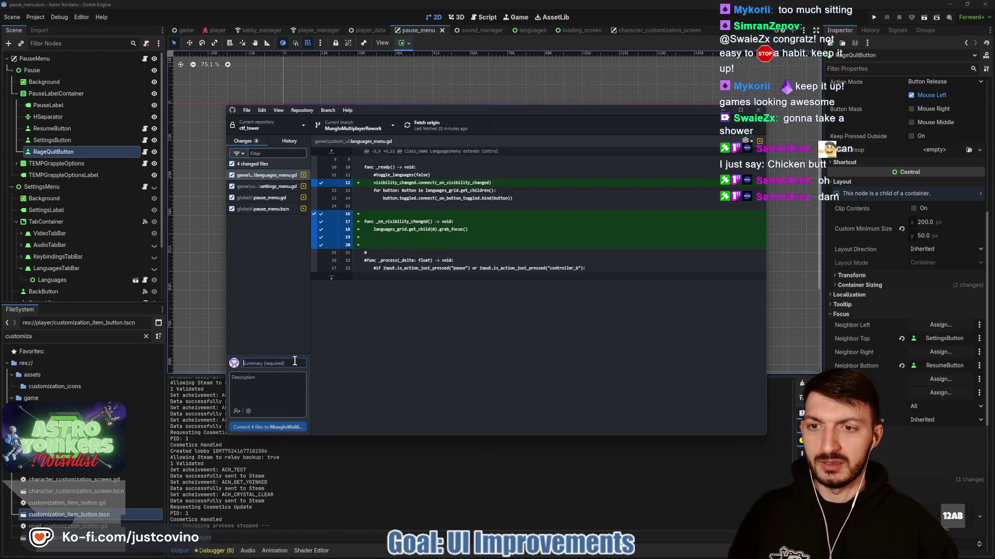
text(beginning of set)
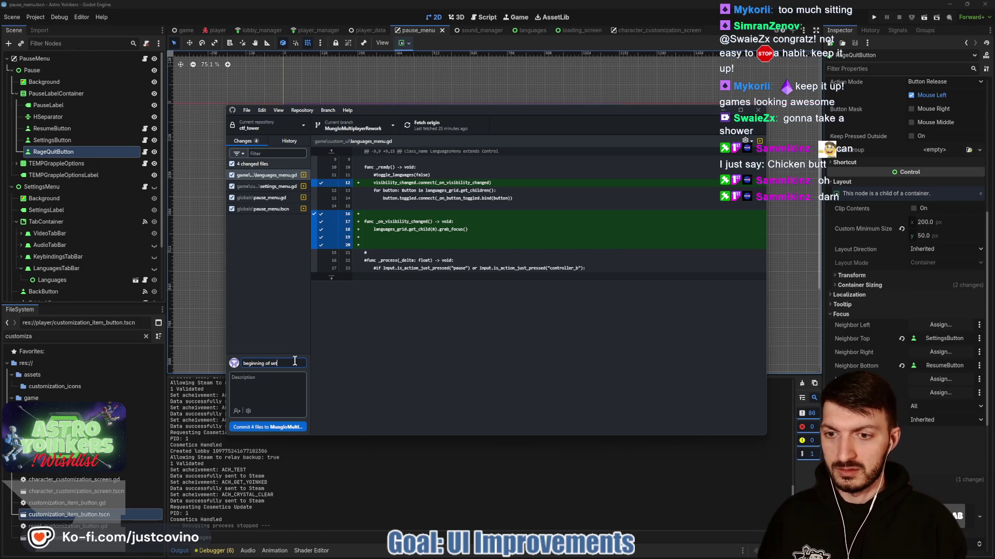
text( controls rsu)
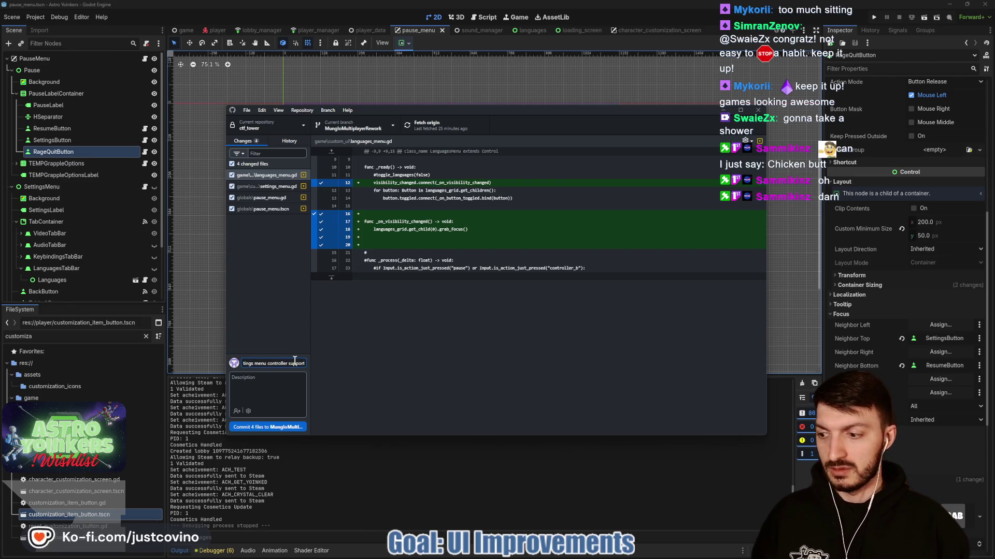
click(285, 429)
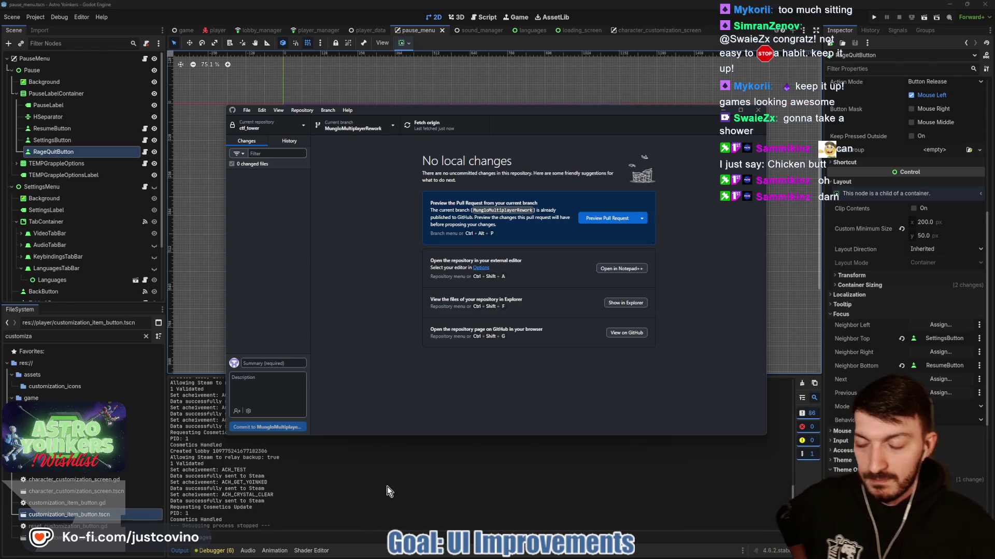
key(alt+Tab)
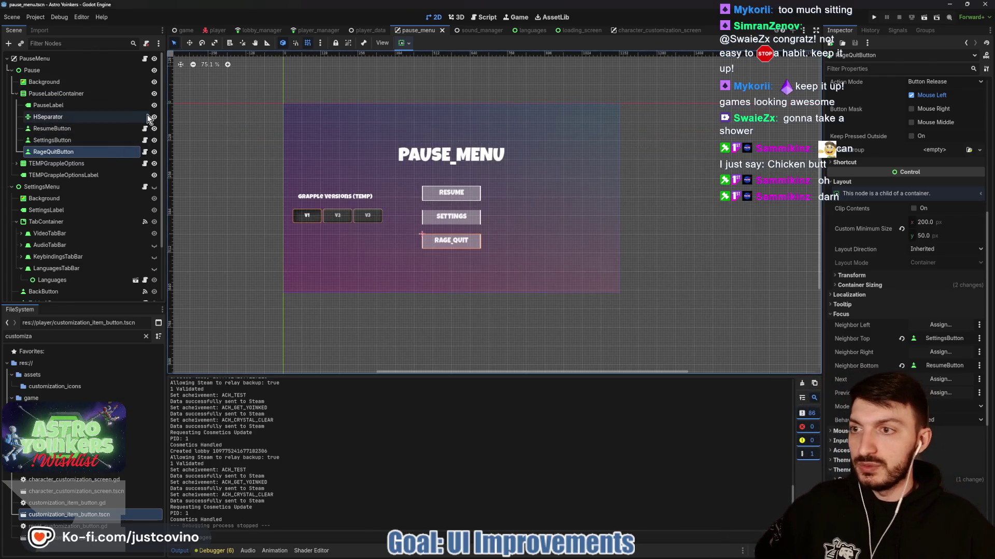
Scroll through pause_menu.gd's commented-out input handling, then switch to the game scene and game.gd.
click(144, 59)
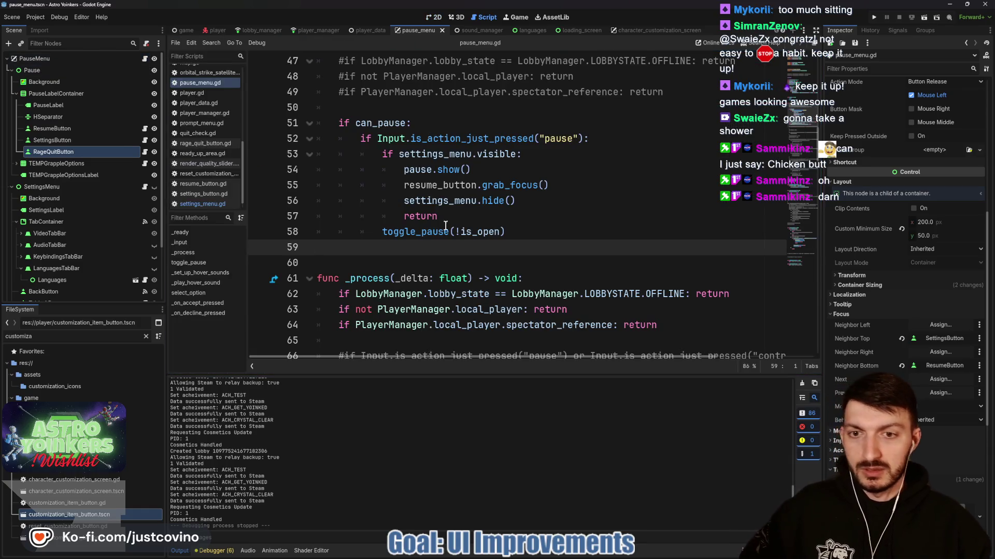
scroll(445, 227, down, 3)
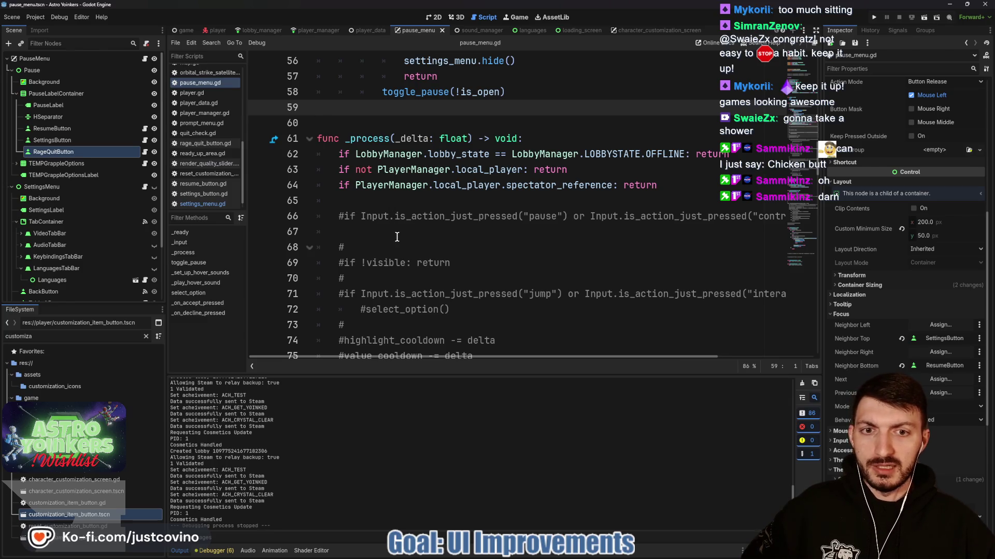
scroll(397, 236, down, 1)
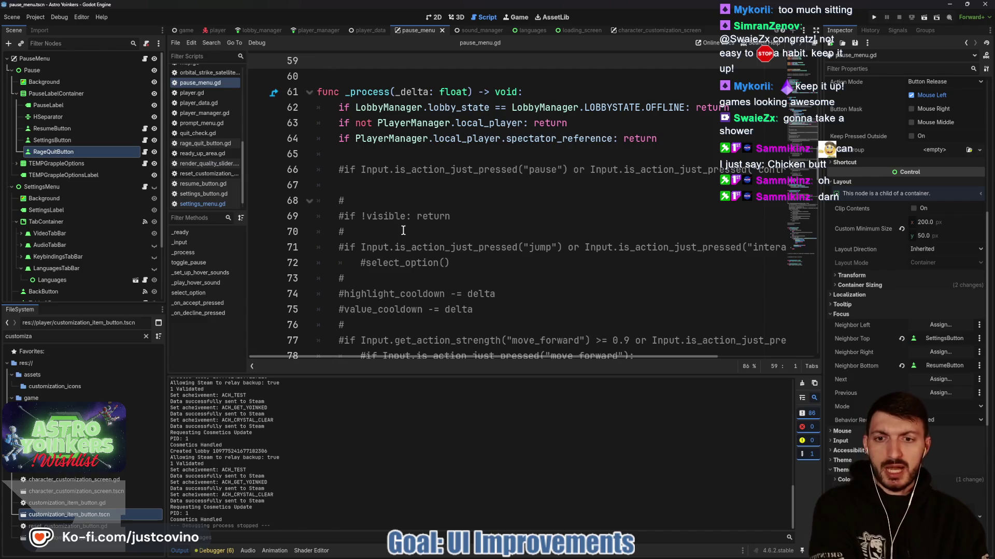
scroll(412, 210, down, 2)
scroll(412, 210, down, 1)
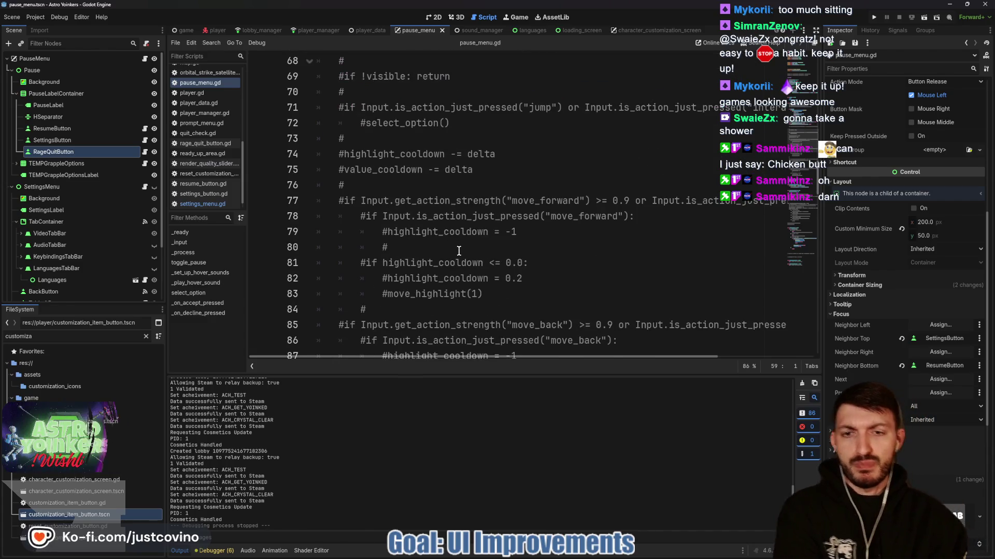
scroll(459, 233, down, 1)
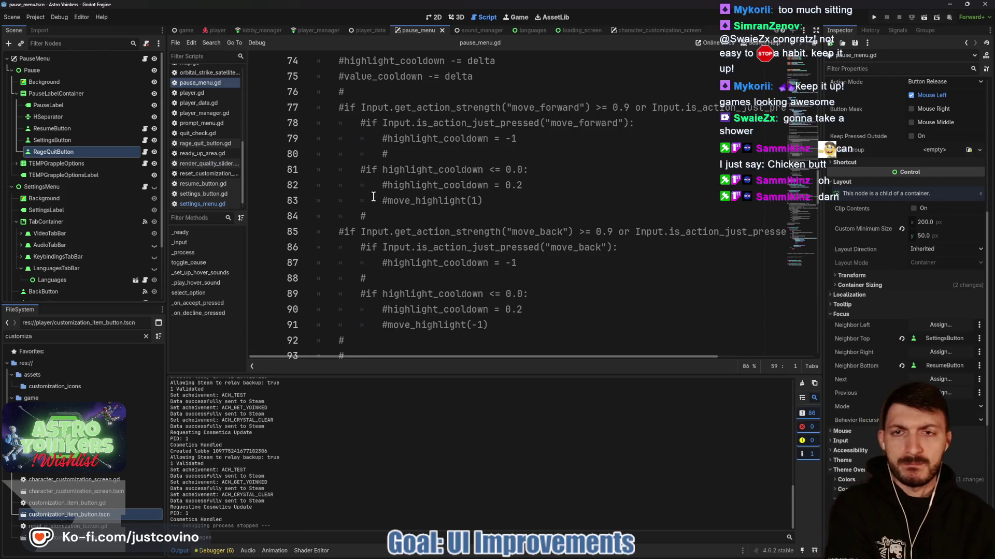
scroll(291, 128, up, 4)
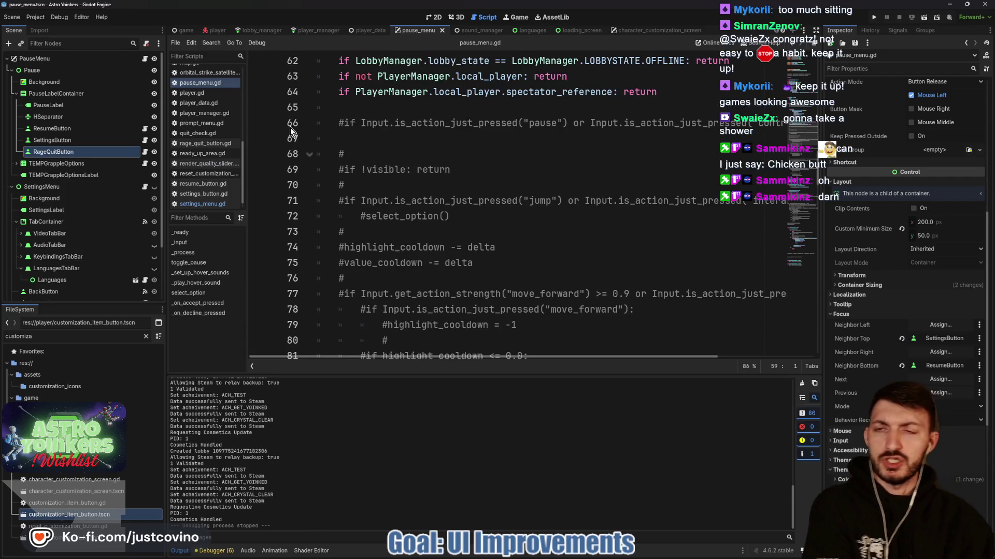
click(184, 30)
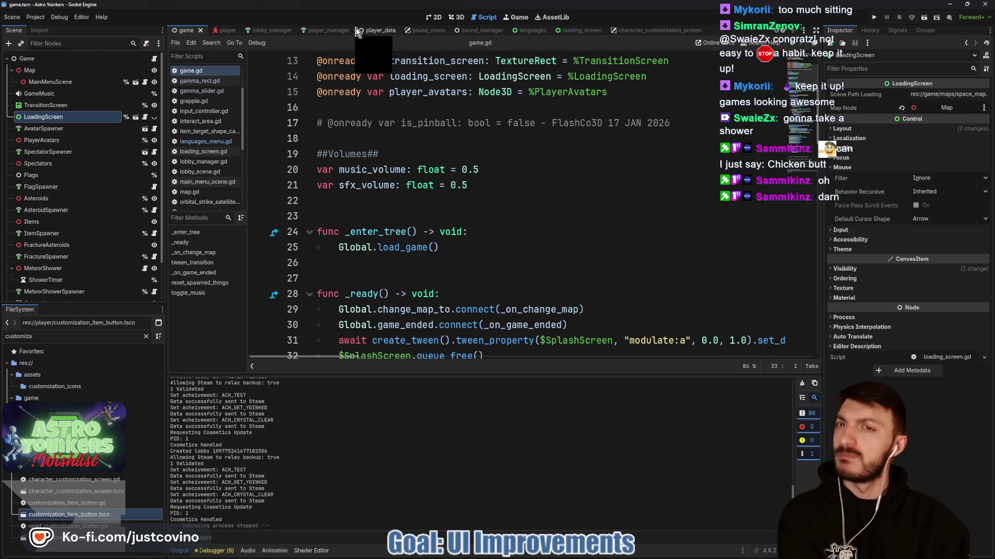
Glance at the player manager and lobby manager scenes, then filter the FileSystem by 'tv'.
click(328, 30)
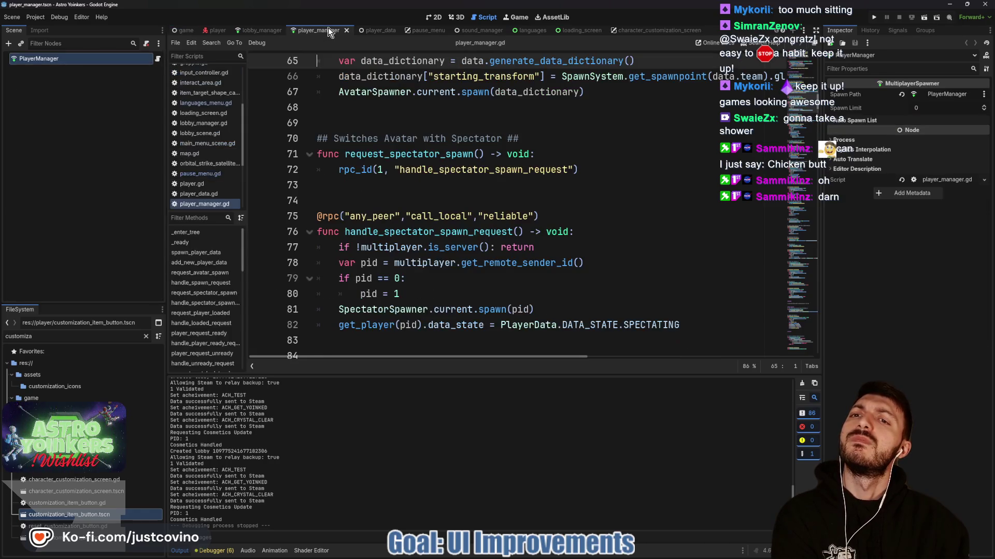
click(256, 31)
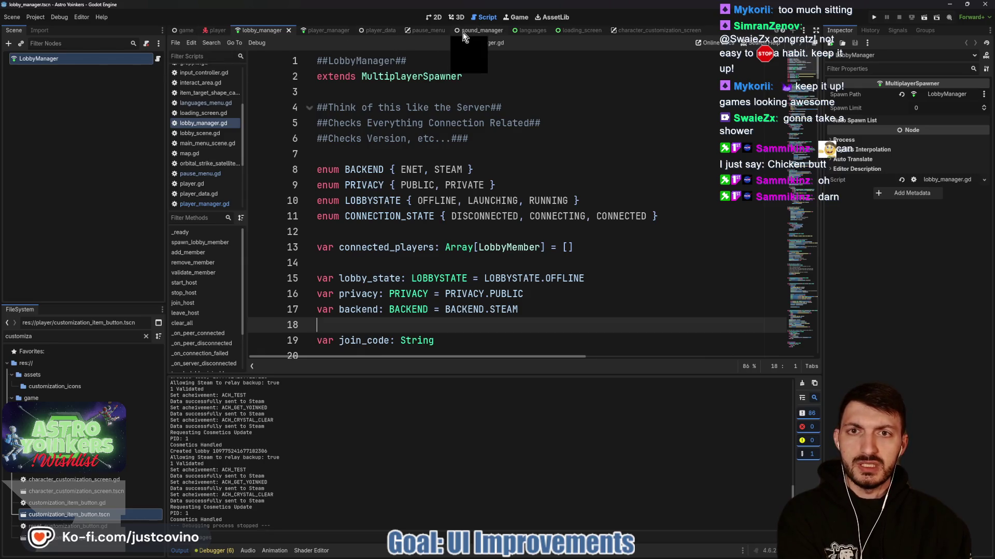
double_click(80, 337)
text(tv)
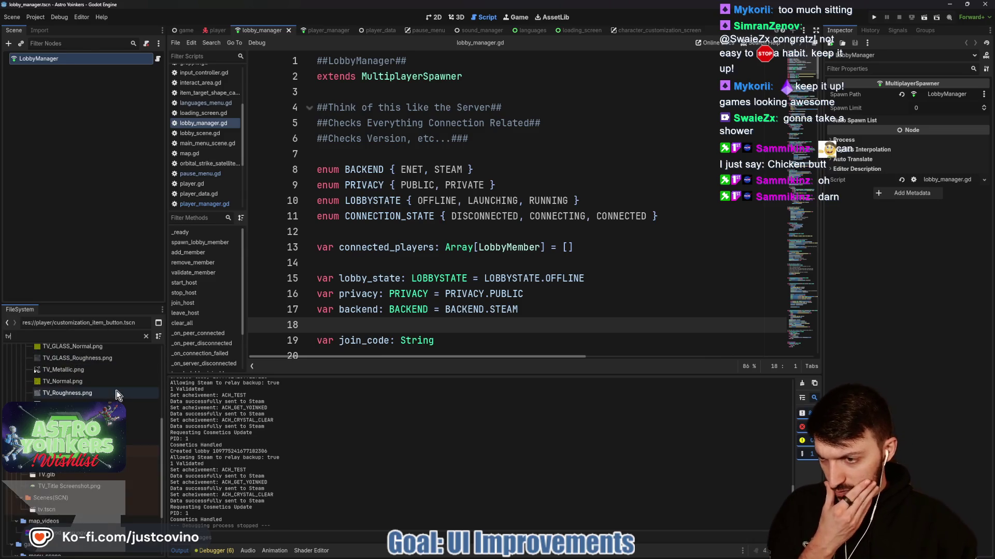
scroll(91, 396, down, 5)
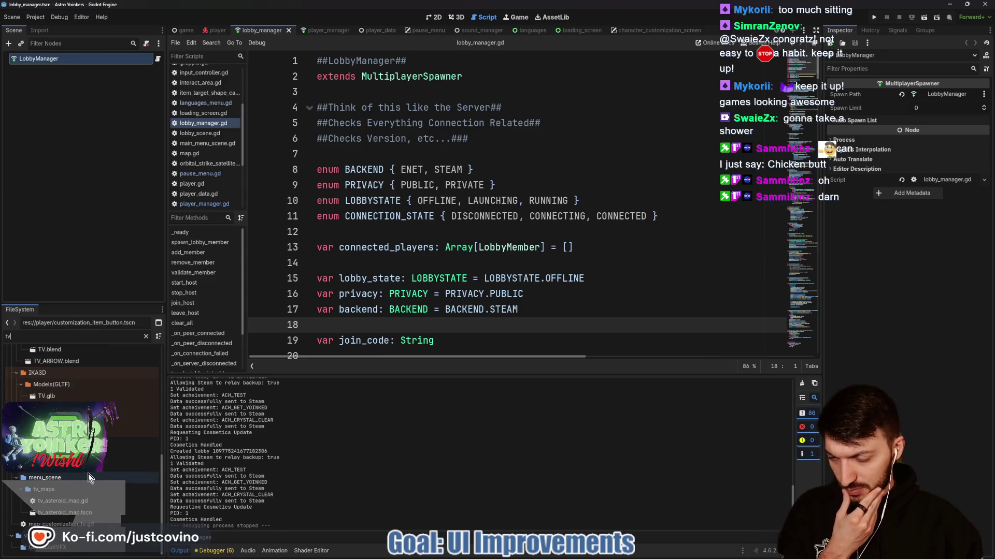
Open map_customization_tv.gd and expand its _process function.
double_click(98, 524)
scroll(433, 271, down, 7)
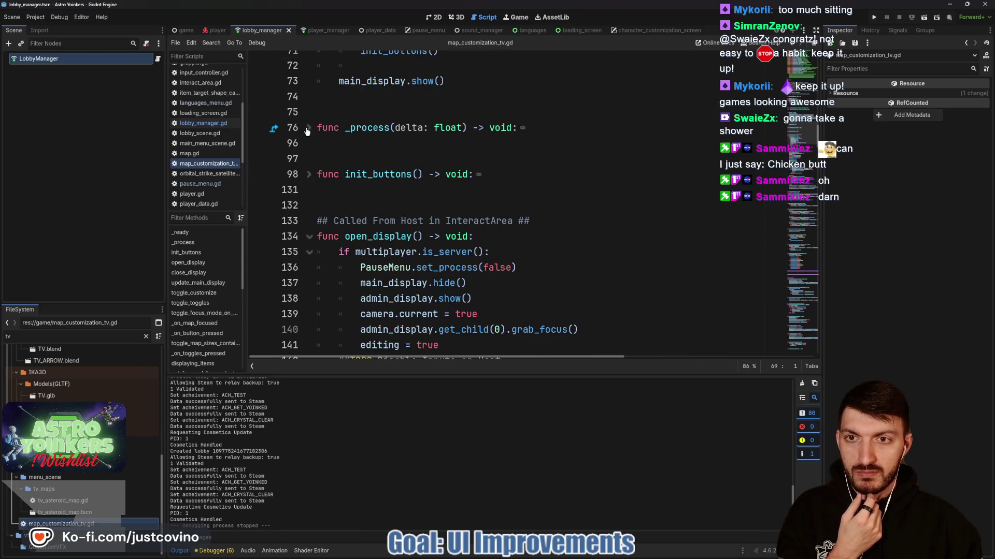
click(308, 129)
scroll(412, 222, down, 2)
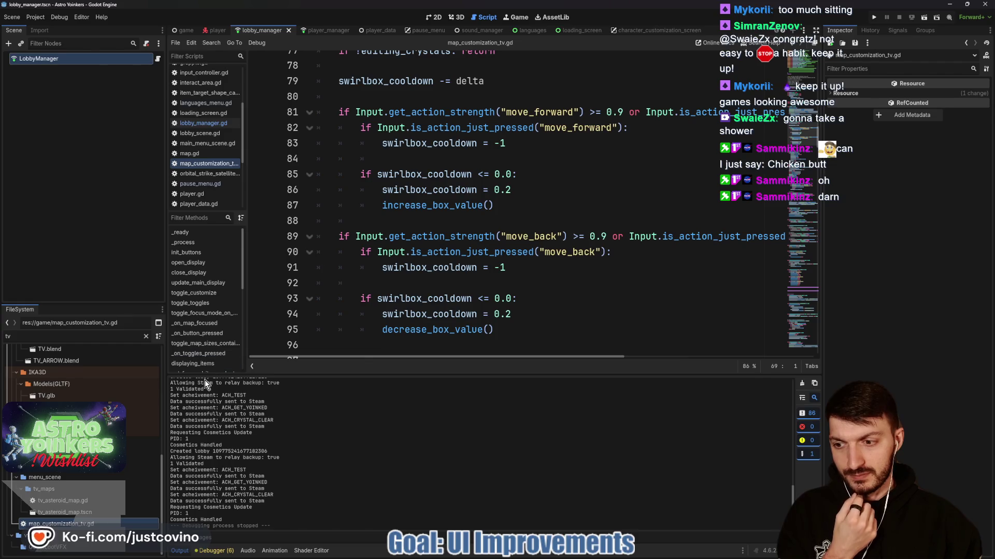
Inspect the tv_asteroid_map scene in 3D and its script, close it, and open tv.tscn.
click(95, 513)
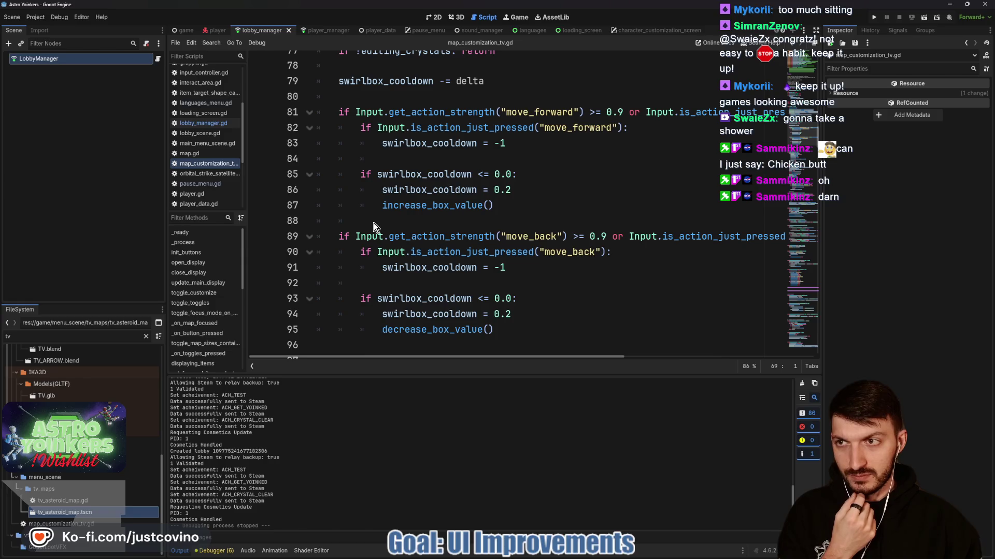
click(459, 18)
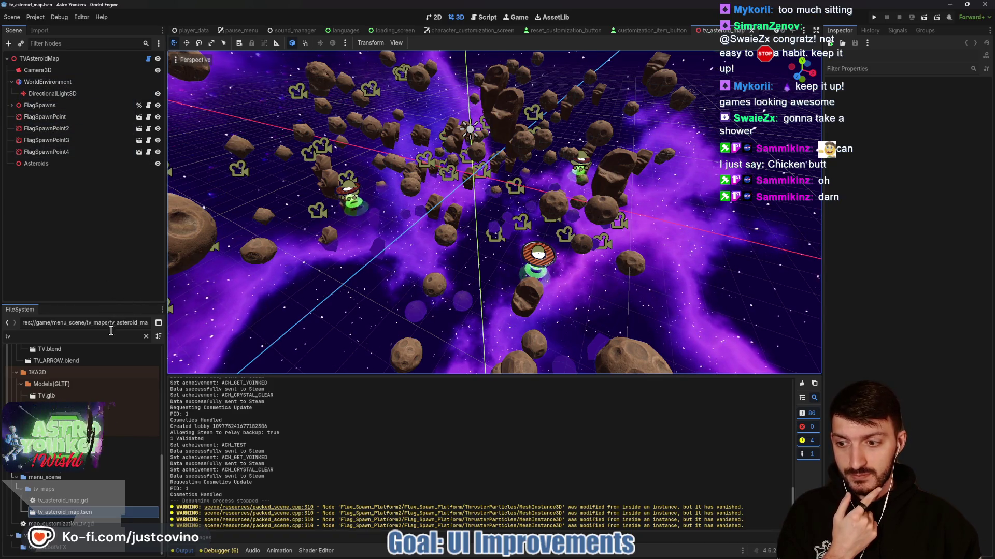
double_click(80, 502)
scroll(430, 299, up, 2)
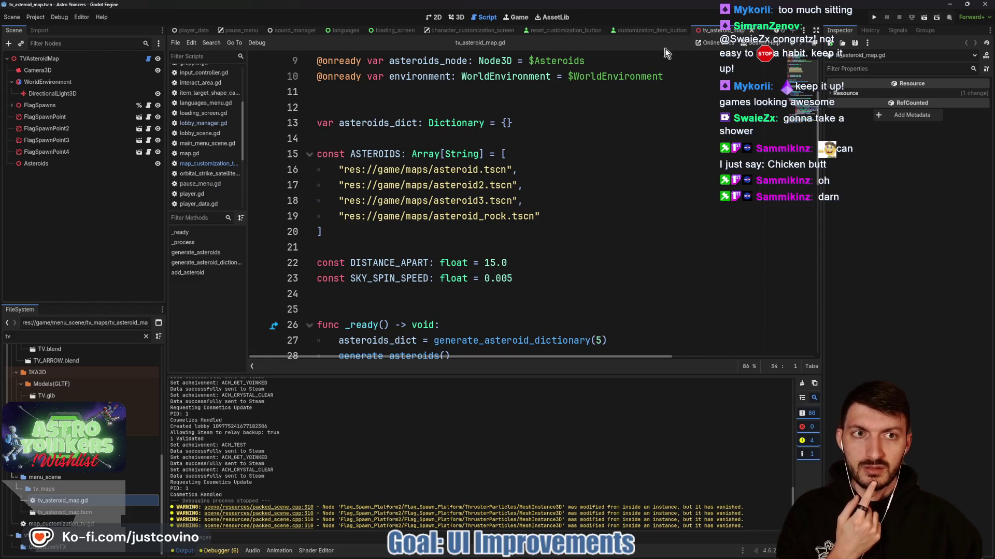
click(752, 31)
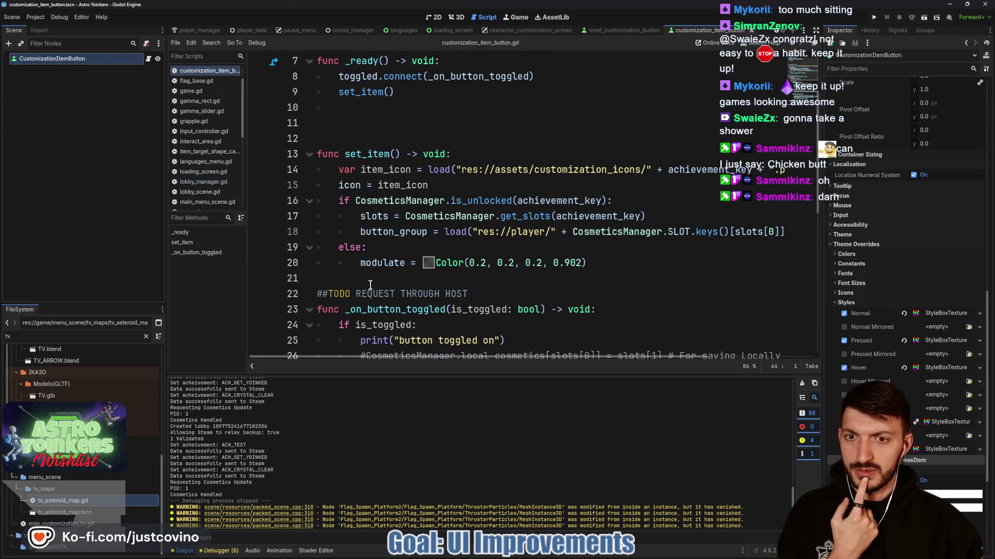
scroll(373, 258, down, 2)
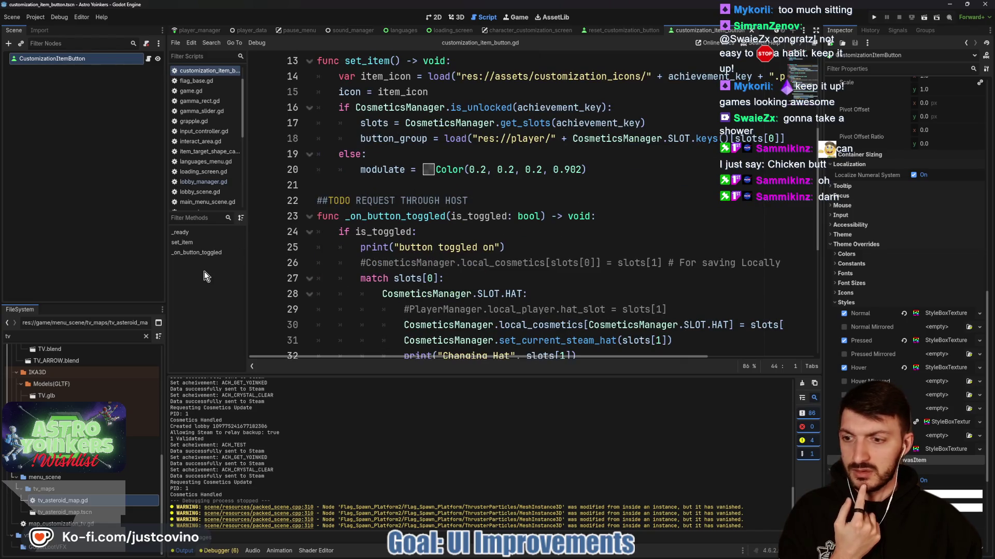
double_click(104, 431)
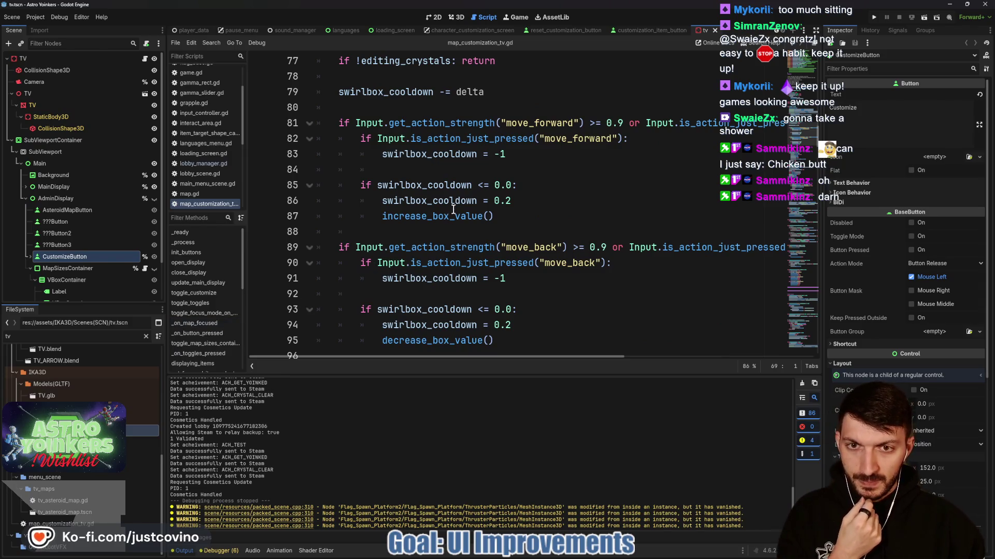
In the 2D view, hide MapSizesContainer, toggle AdminDisplay on and off, and save the TV scene.
click(434, 17)
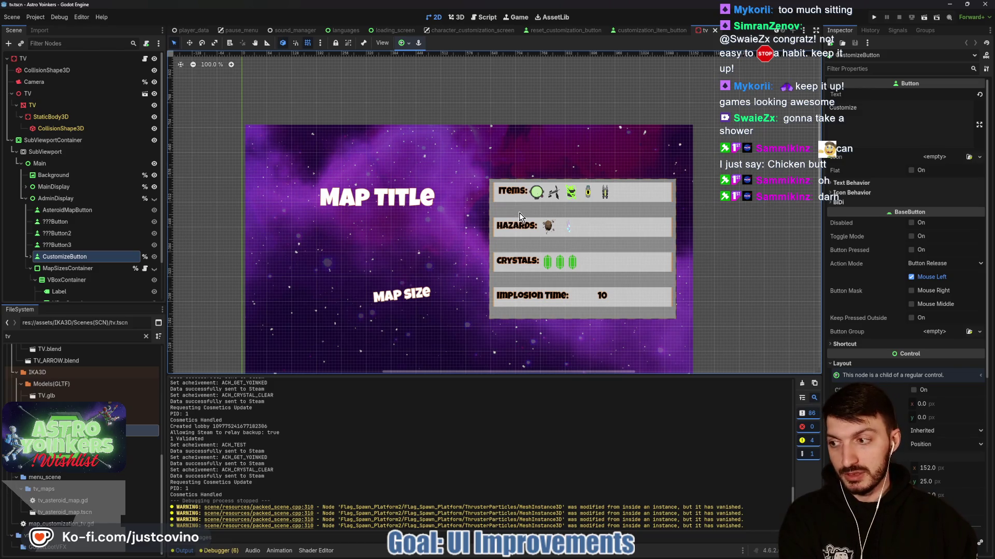
drag(521, 218, 487, 182)
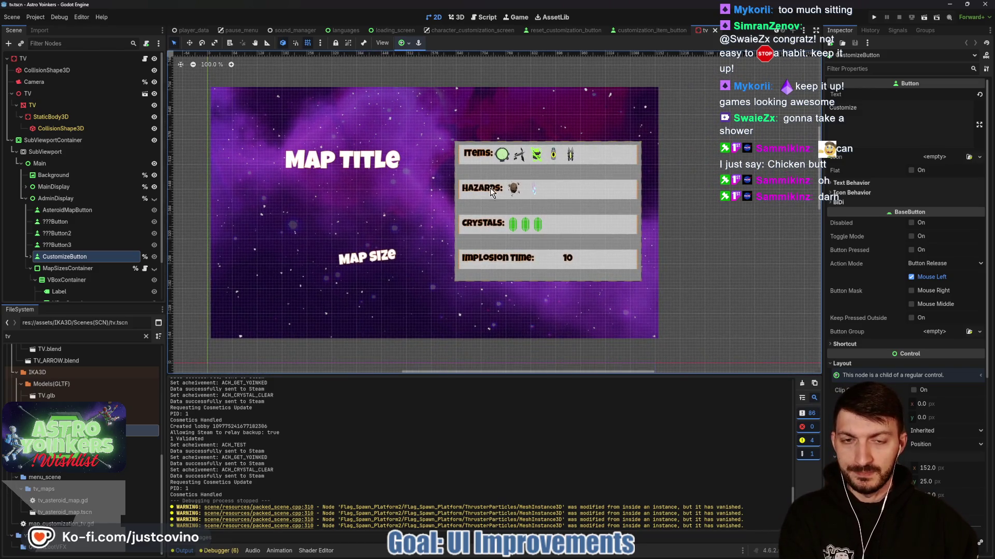
click(154, 270)
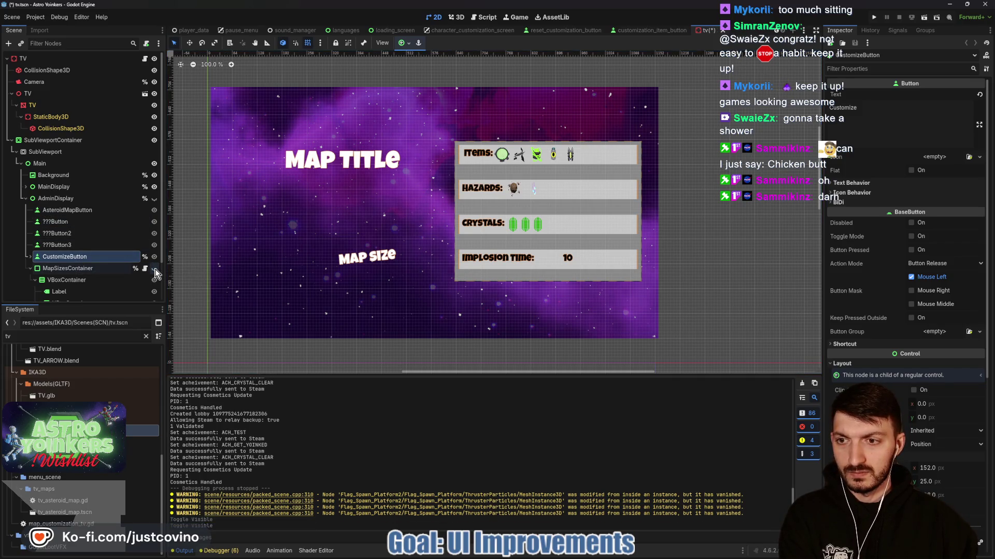
click(154, 199)
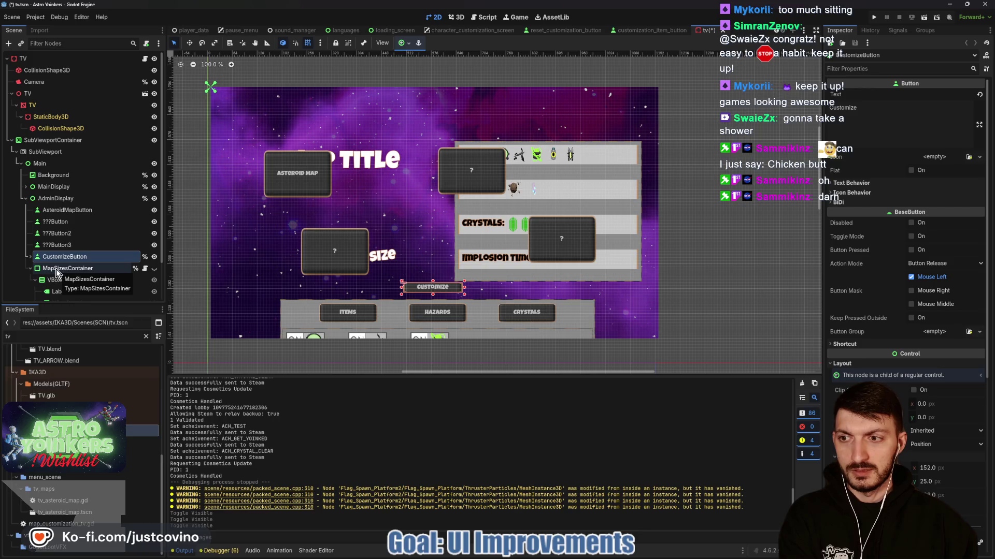
click(154, 199)
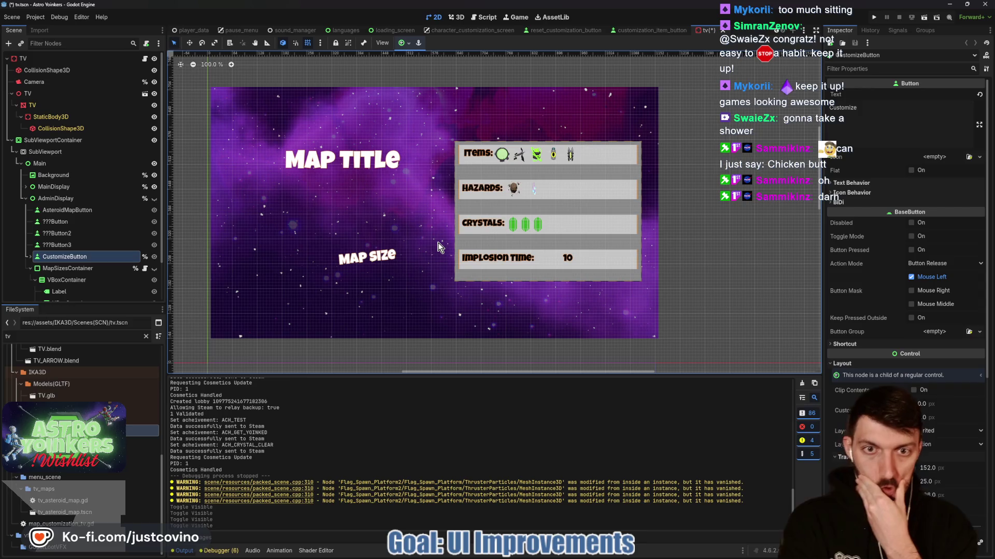
key(ctrl+s)
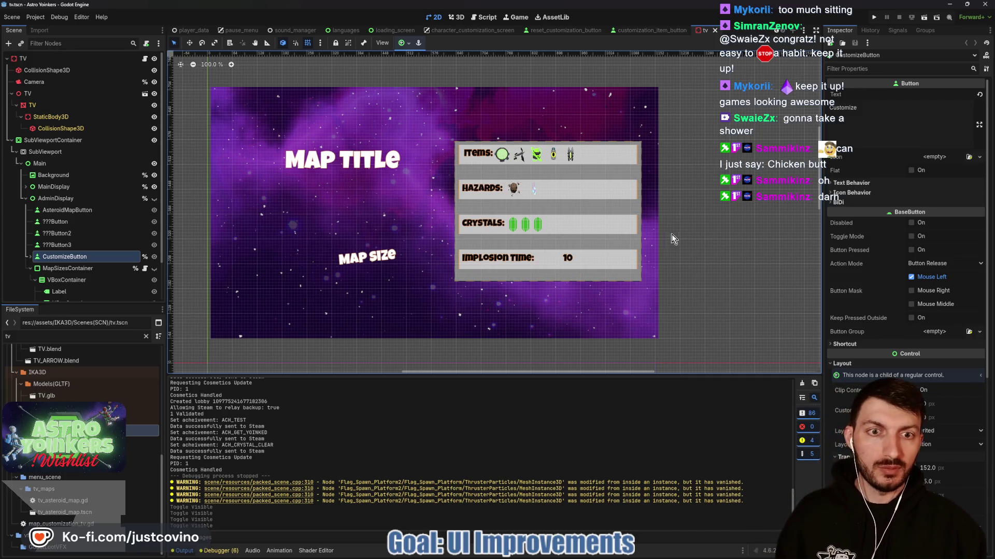
key(ctrl+s)
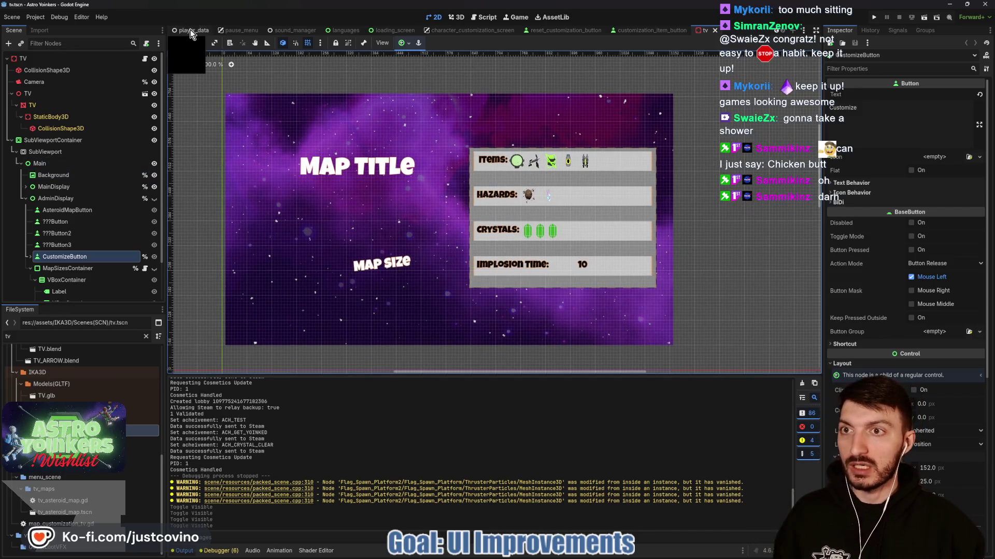
Switch to the player_data scene and confirm GitHub Desktop has no uncommitted changes.
click(189, 32)
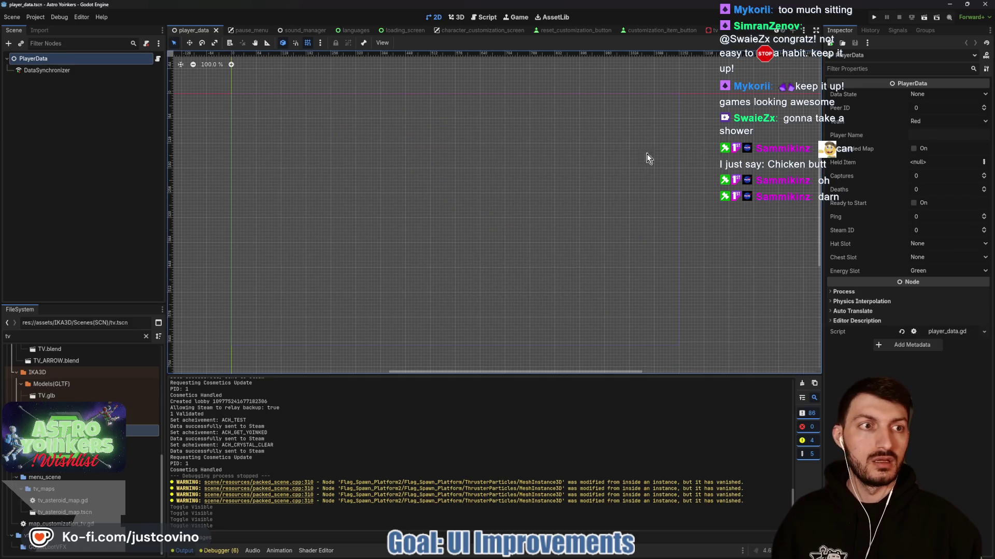
click(554, 556)
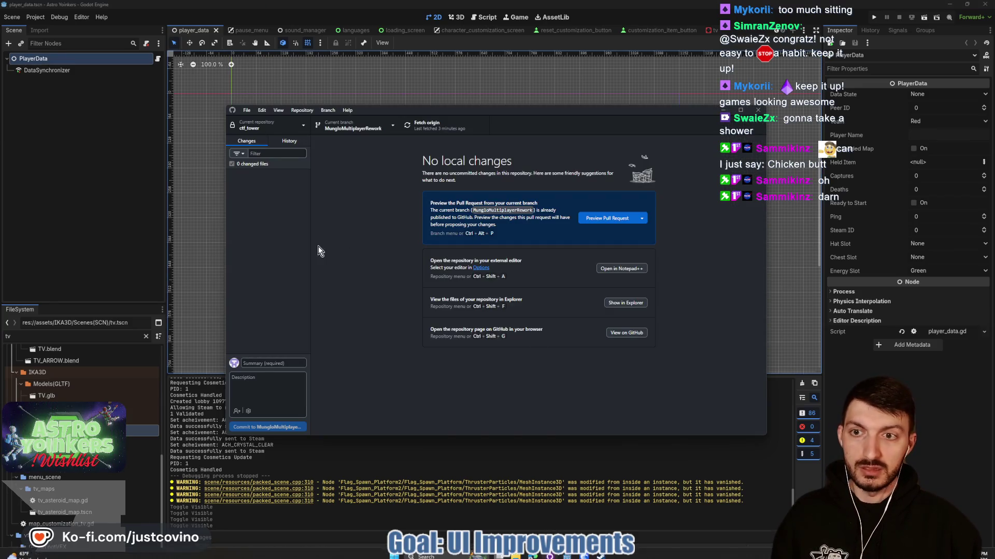
click(151, 223)
key(ctrl+s)
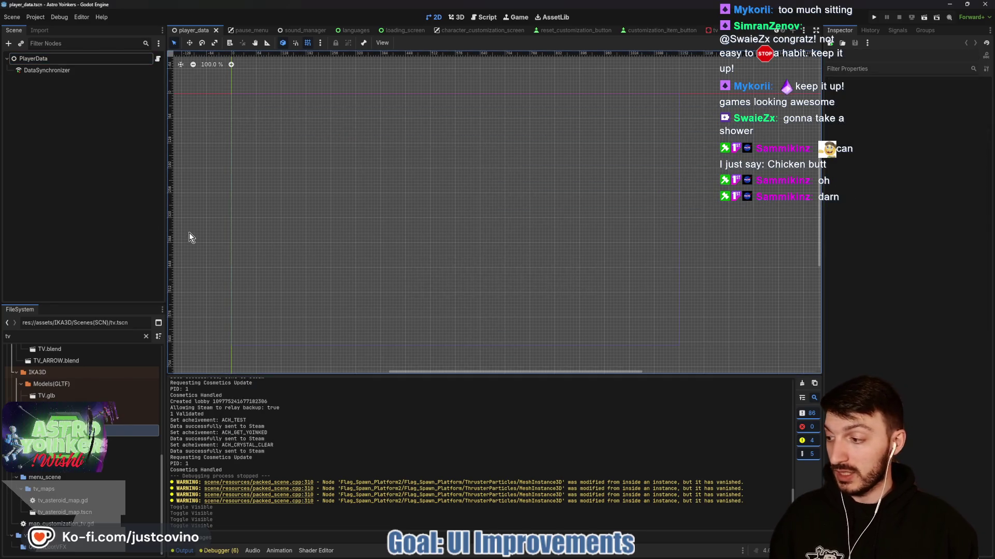